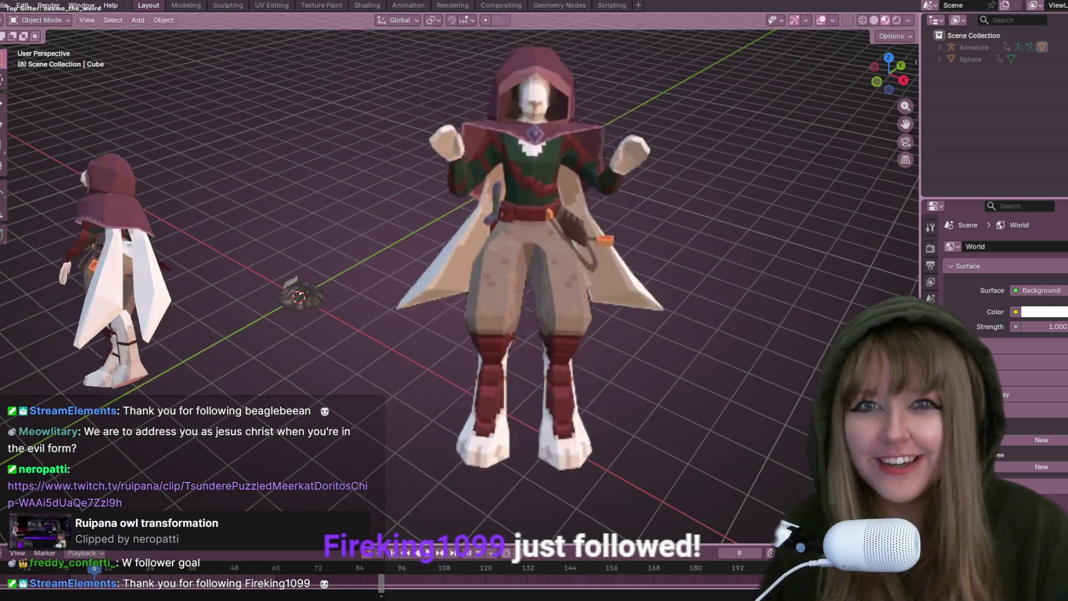
Orbit and zoom so the low-poly bat's wings and body fill the viewport
key("r")
key("Return")
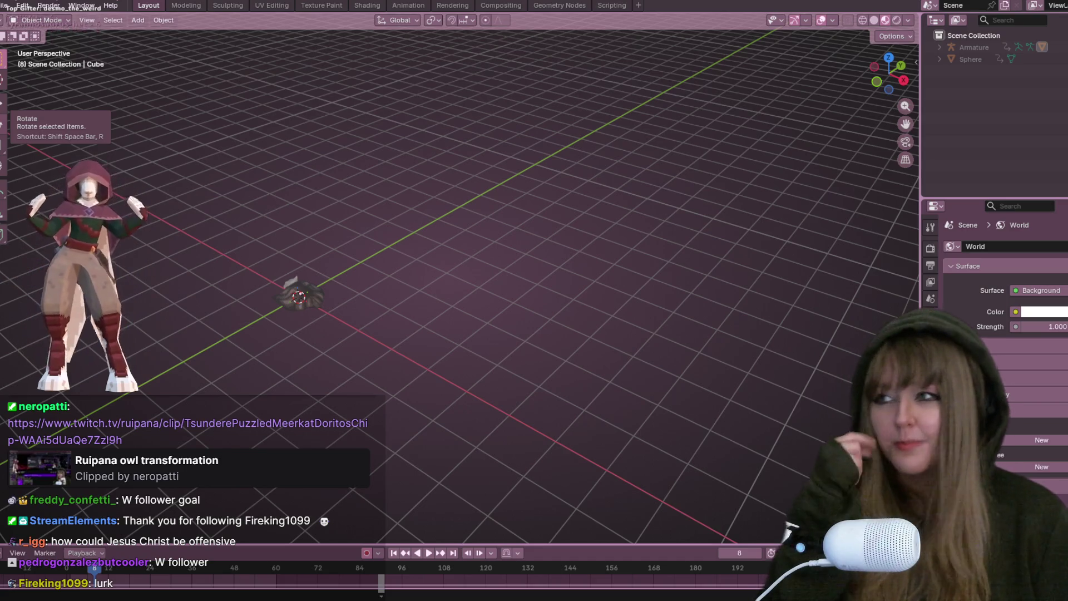
mouse_move(572, 251)
middle_mouse_down()
mouse_move(378, 282)
mouse_move(453, 189)
mouse_move(550, 168)
mouse_move(541, 211)
middle_mouse_up()
mouse_move(554, 150)
middle_mouse_down()
mouse_move(439, 266)
mouse_move(408, 178)
mouse_move(367, 192)
middle_mouse_up()
scroll(435, 267, "up", 3)
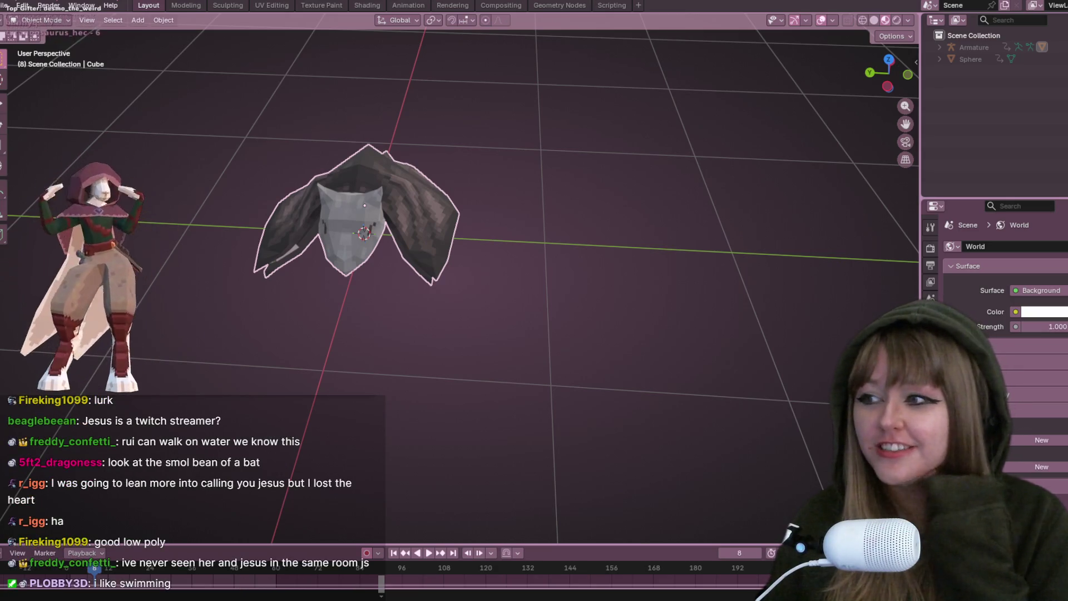
mouse_move(447, 139)
middle_mouse_down()
mouse_move(420, 198)
mouse_move(394, 137)
middle_mouse_up()
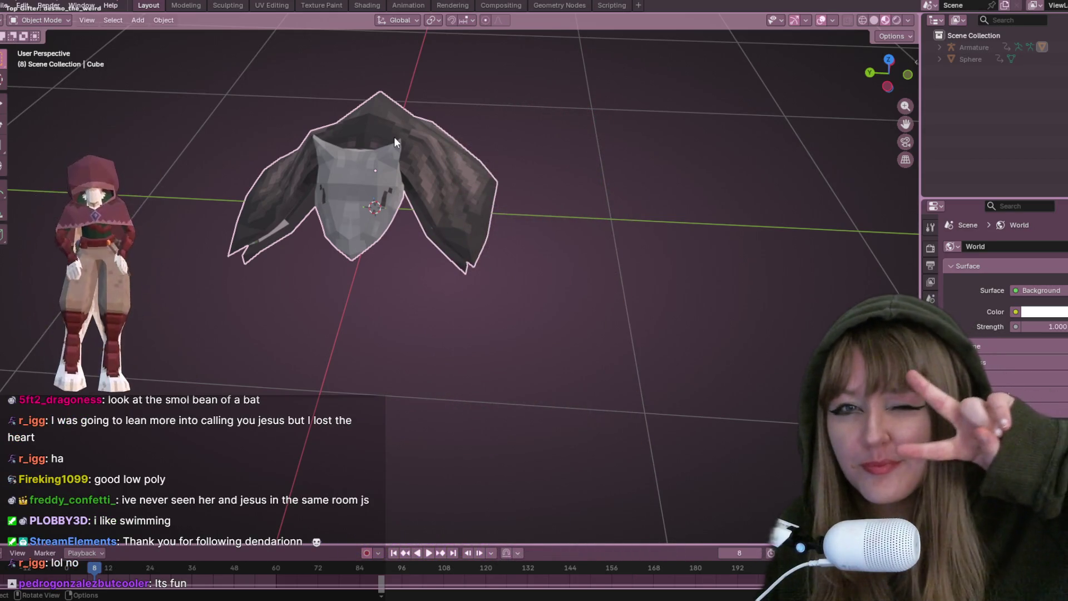
Orbit the view around the bat model
mouse_move(431, 115)
middle_mouse_down()
mouse_move(488, 103)
mouse_move(721, 114)
mouse_move(723, 127)
mouse_move(499, 105)
mouse_move(534, 244)
mouse_move(569, 232)
mouse_move(552, 218)
middle_mouse_up()
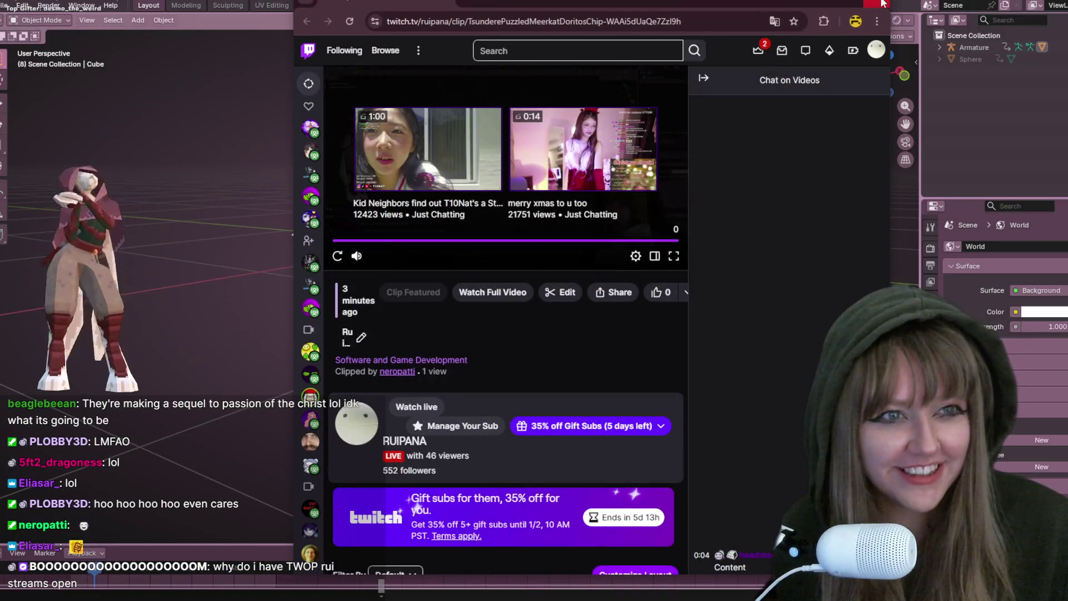
Close the Twitch clip page and look down at the bat rig in Blender
left_click(883, 4)
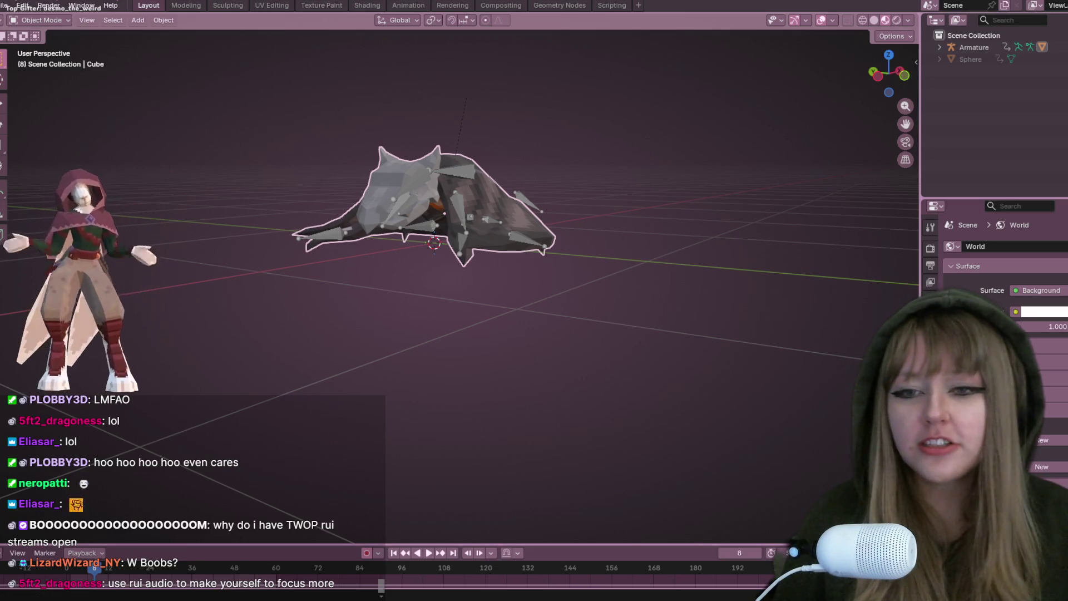
mouse_move(548, 100)
middle_mouse_down()
mouse_move(640, 108)
mouse_move(665, 147)
middle_mouse_up()
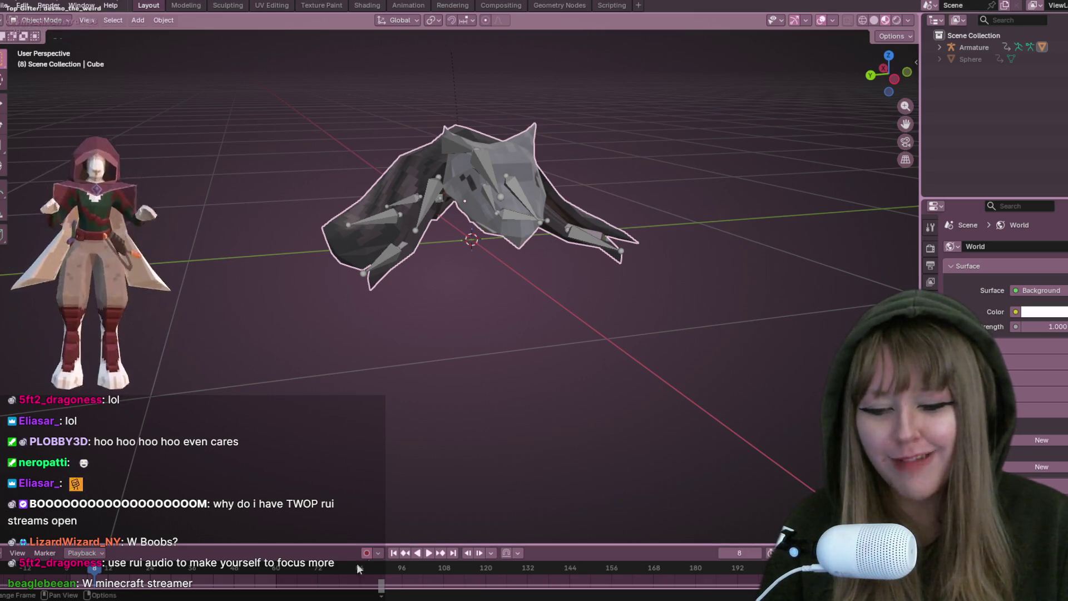
Dismiss the Start search, show the desktop, then orbit to a front view of the bat rig
key("super")
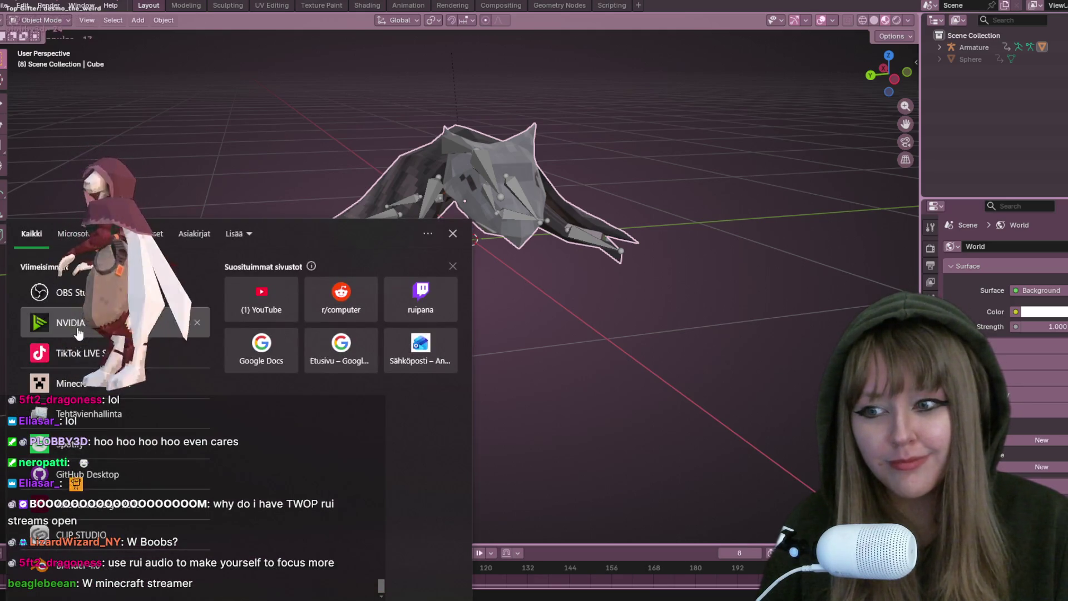
key("Escape")
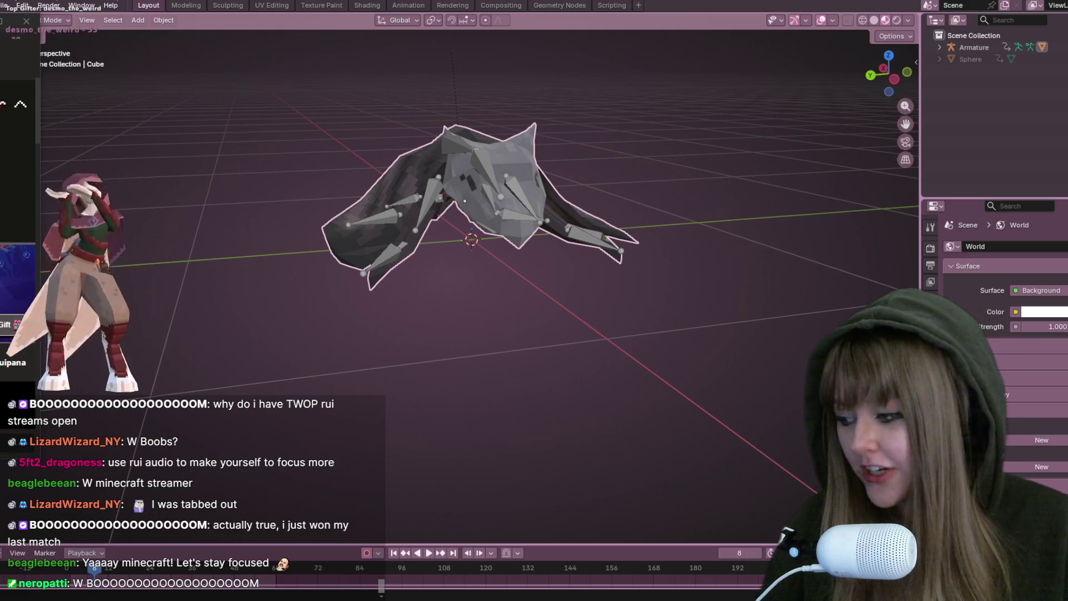
key("super+d")
key("super+d")
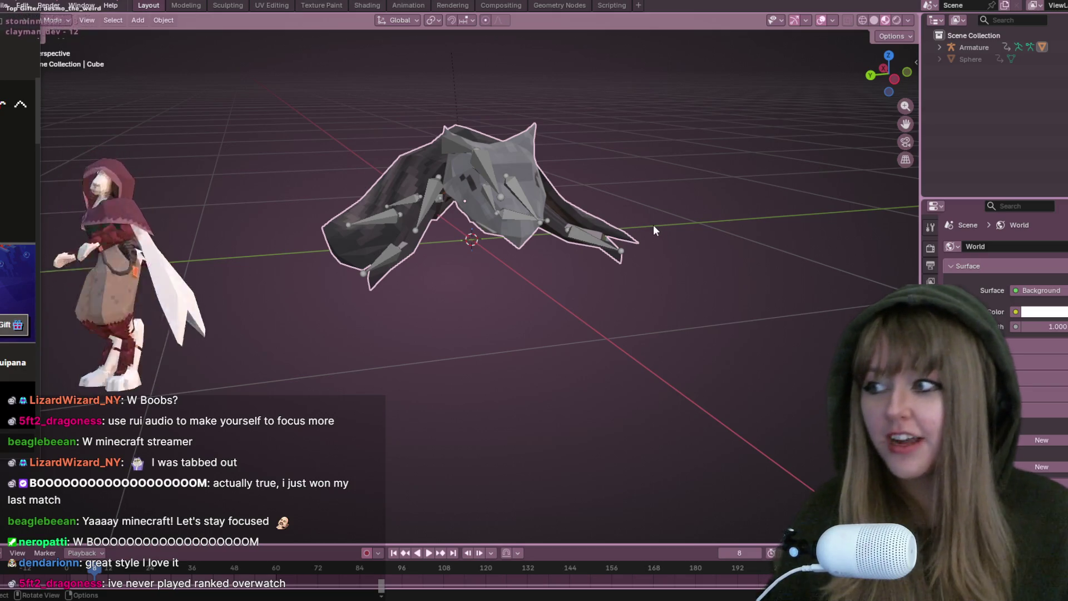
middle_click_drag(653, 226, 683, 268)
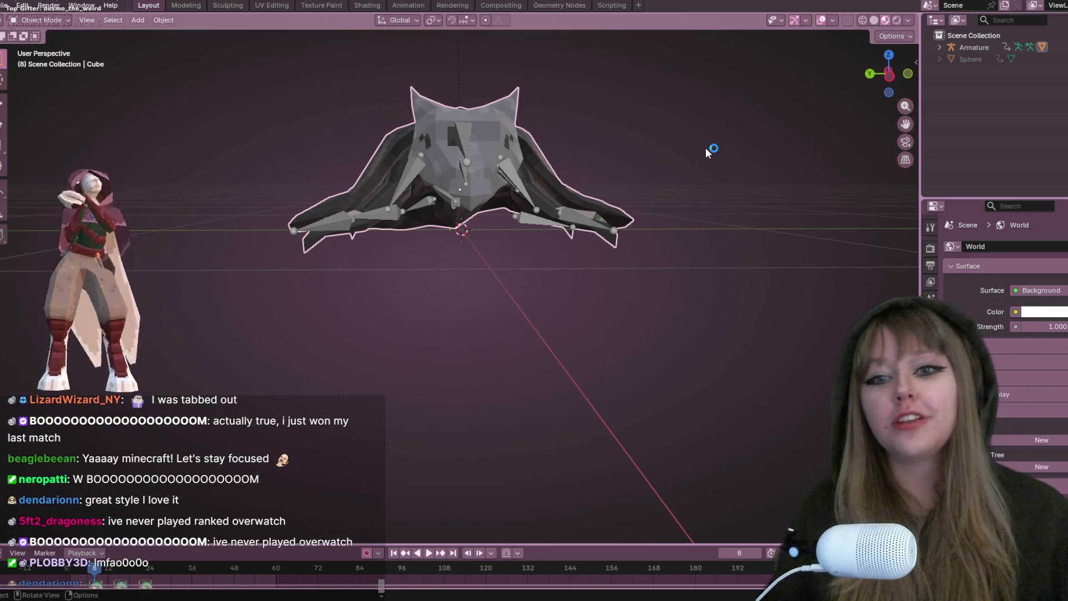
Play the bat's wing-flap animation and view the flapping from above
middle_click_drag(706, 148, 652, 172)
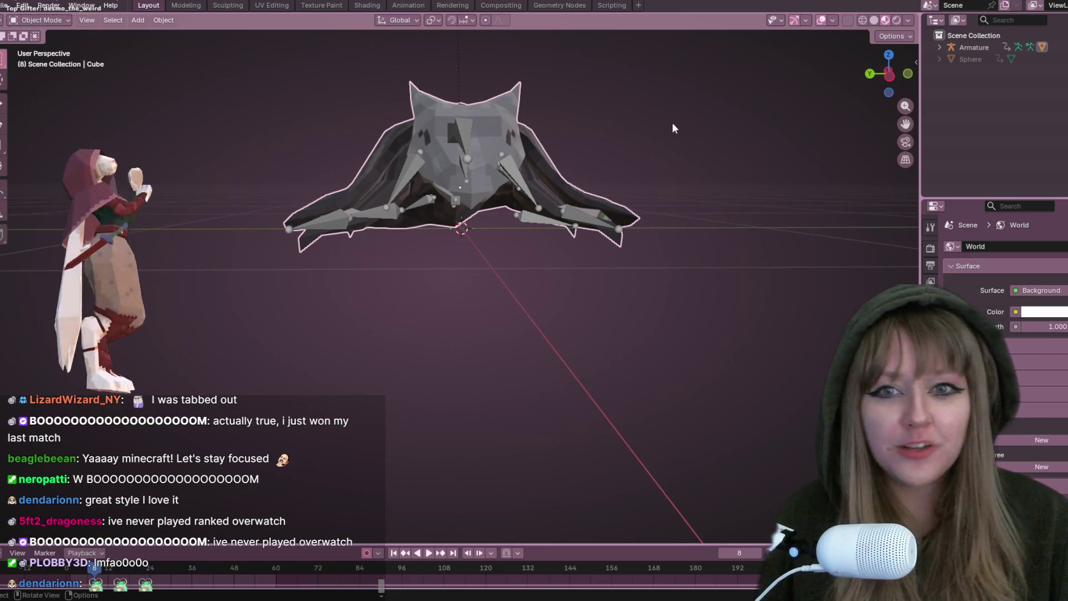
middle_click_drag(672, 128, 738, 128)
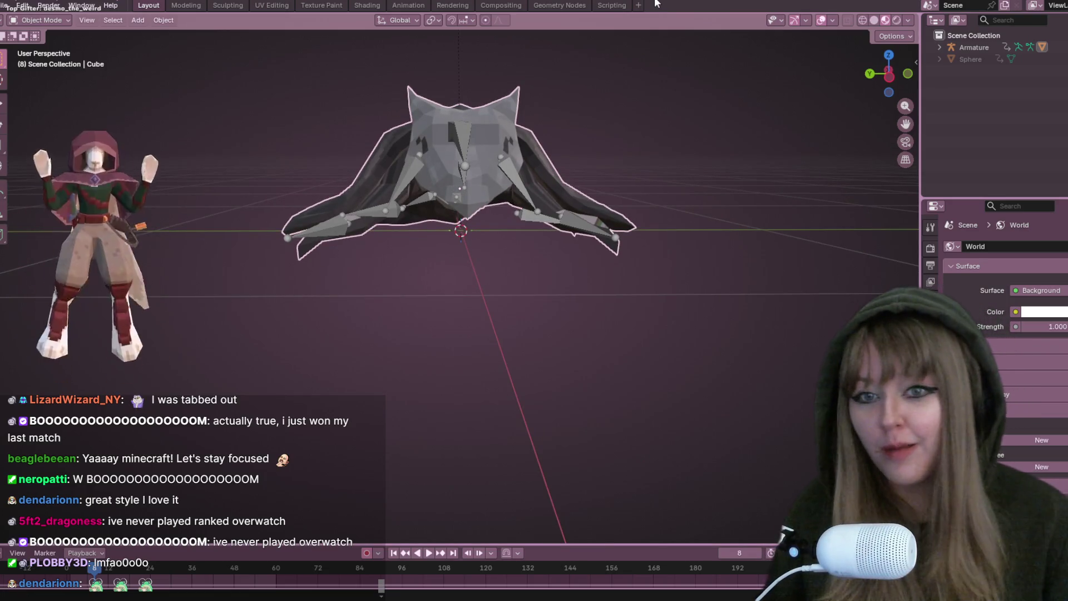
mouse_move(706, 69)
middle_mouse_down()
mouse_move(619, 188)
mouse_move(533, 163)
mouse_move(535, 215)
mouse_move(571, 69)
mouse_move(652, 154)
mouse_move(513, 163)
mouse_move(656, 115)
mouse_move(670, 205)
mouse_move(613, 222)
mouse_move(524, 211)
mouse_move(202, 226)
mouse_move(797, 234)
mouse_move(592, 201)
mouse_move(557, 280)
mouse_move(430, 334)
mouse_move(564, 195)
mouse_move(414, 256)
mouse_move(497, 248)
mouse_move(681, 272)
mouse_move(501, 167)
mouse_move(163, 301)
mouse_move(425, 185)
mouse_move(362, 168)
middle_mouse_up()
key("space")
key("space")
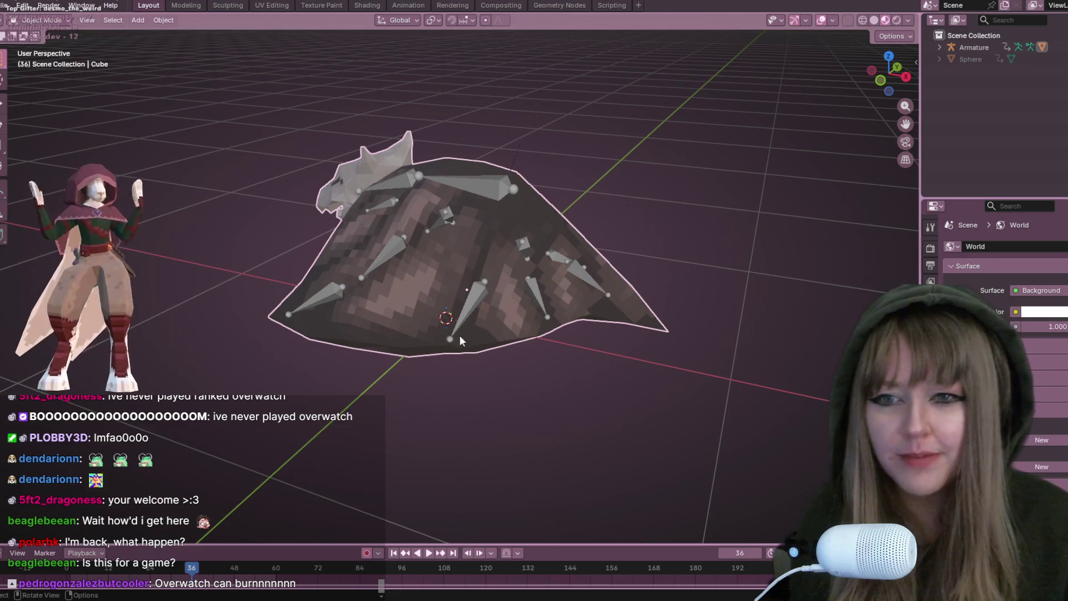
middle_click_drag(446, 415, 500, 397)
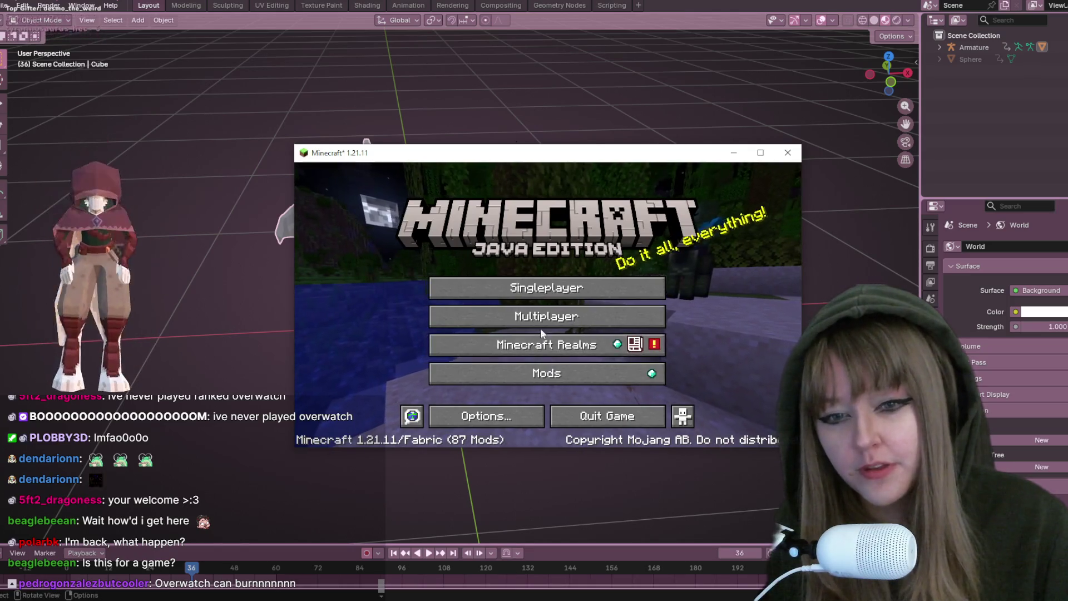
Join the first multiplayer server and walk along the stone path
left_click(543, 318)
left_click(391, 224)
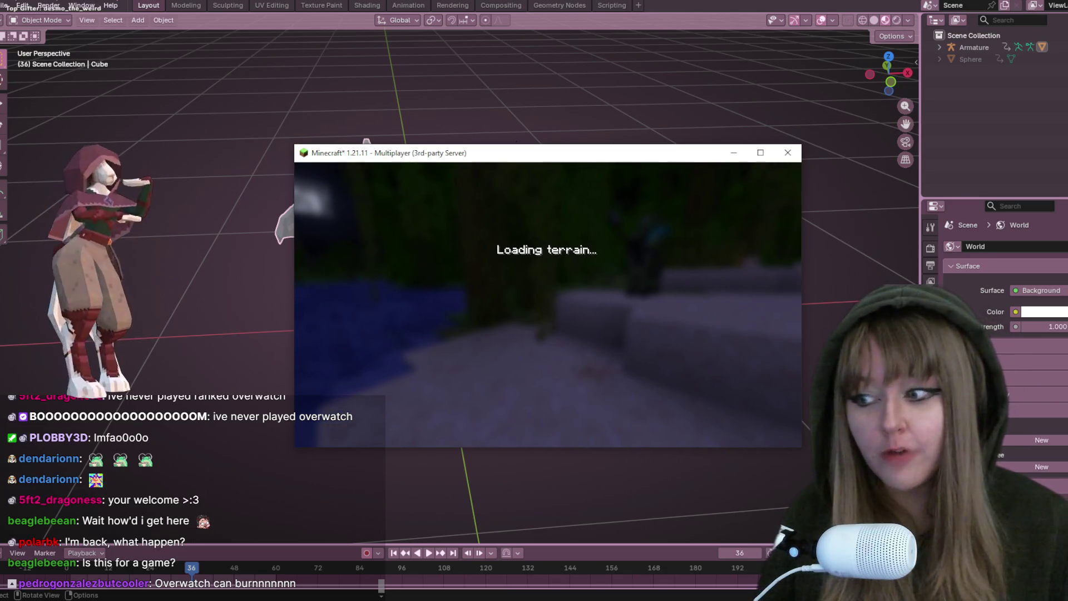
key("w")
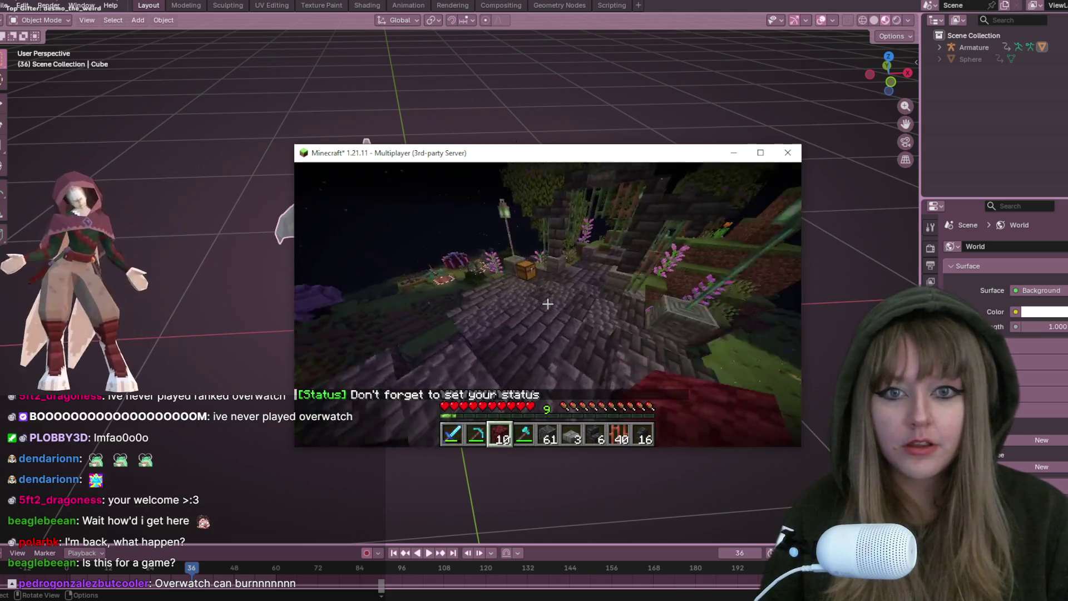
key("w")
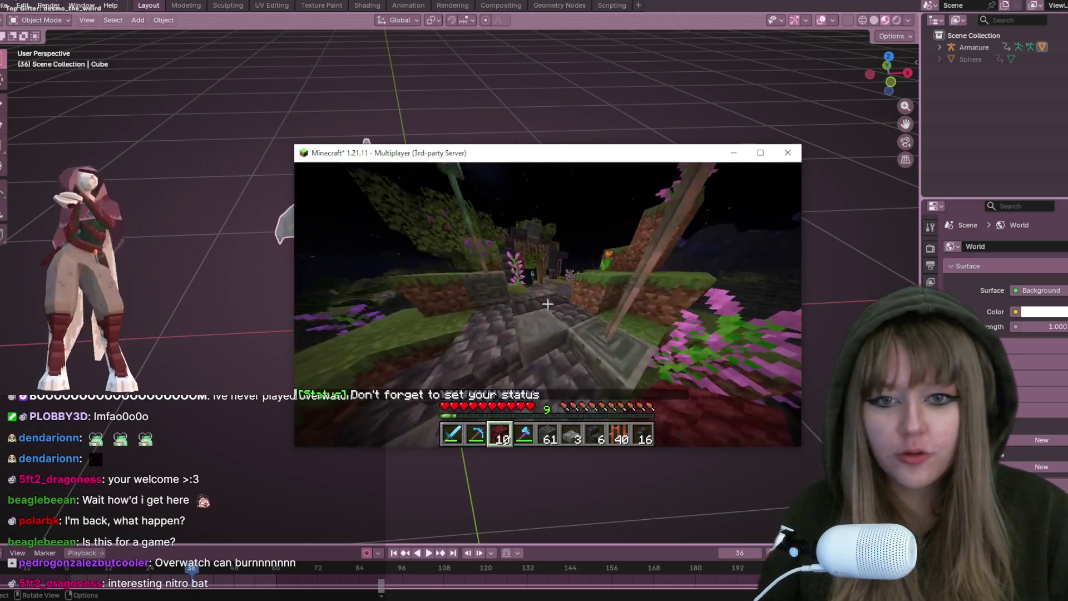
key("w")
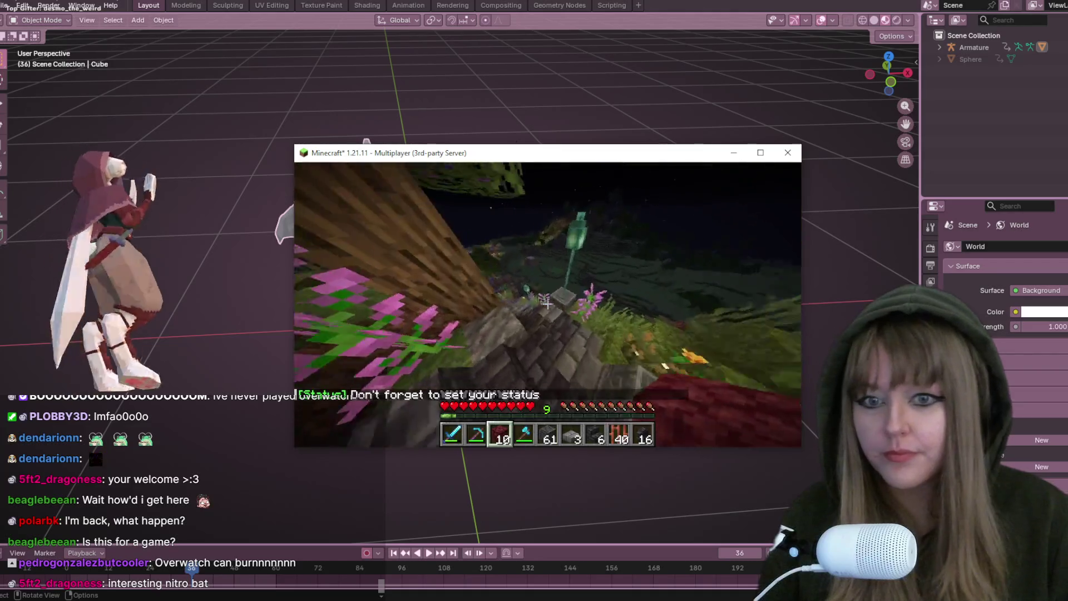
key("w")
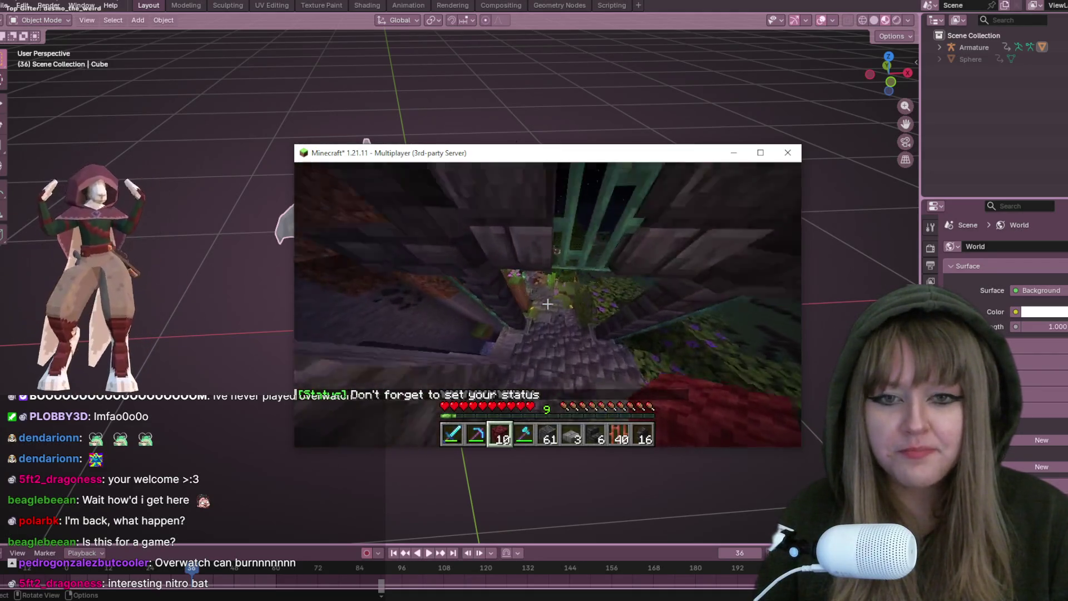
Switch to the Stone Brick Slab, then sleep in the bed to set the respawn point
key("w")
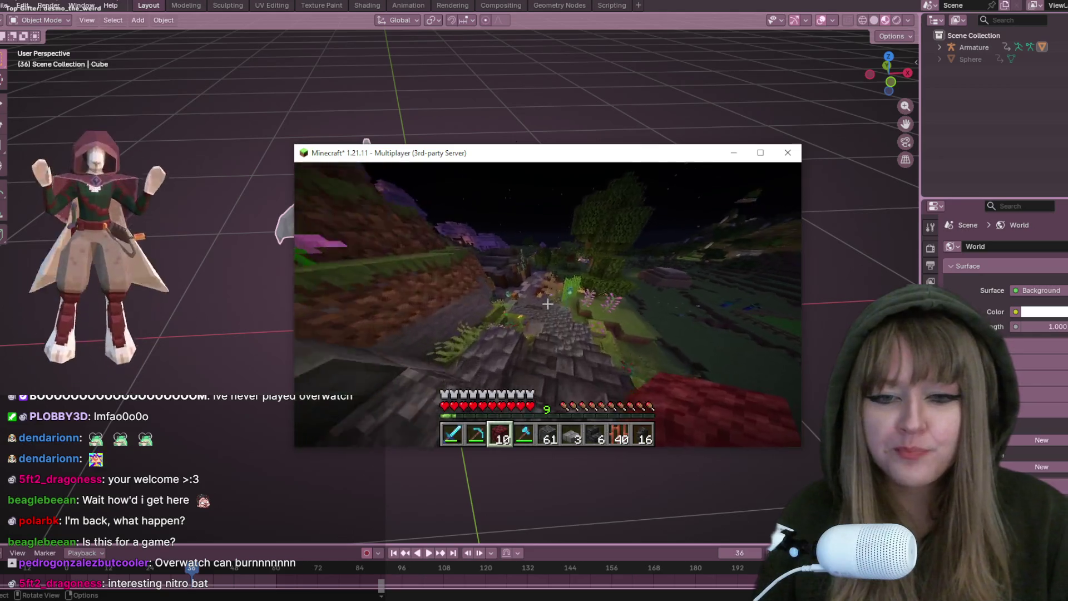
key("w")
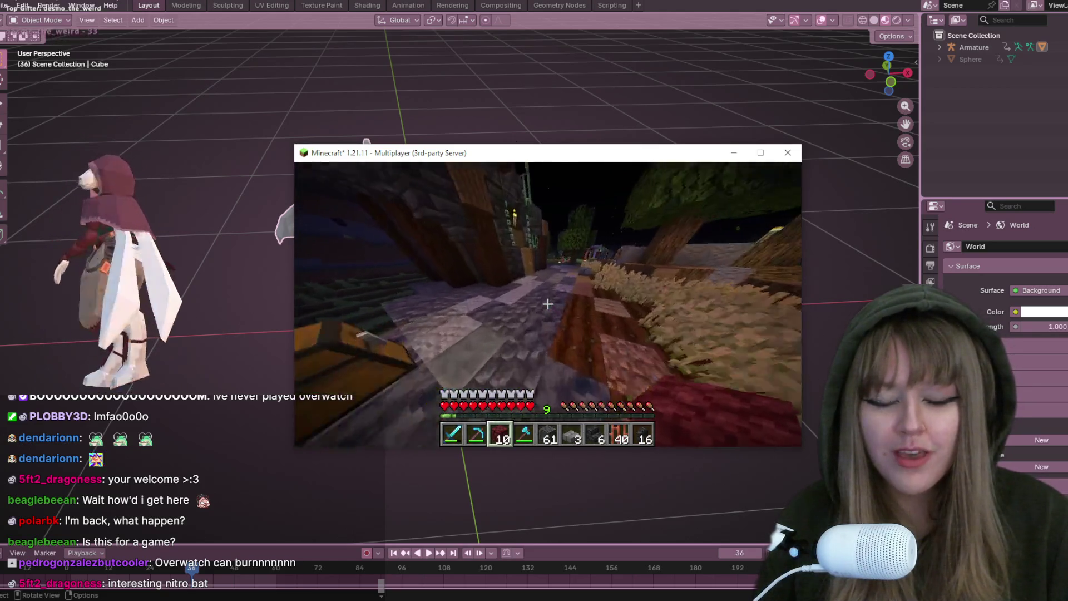
key("5")
key("6")
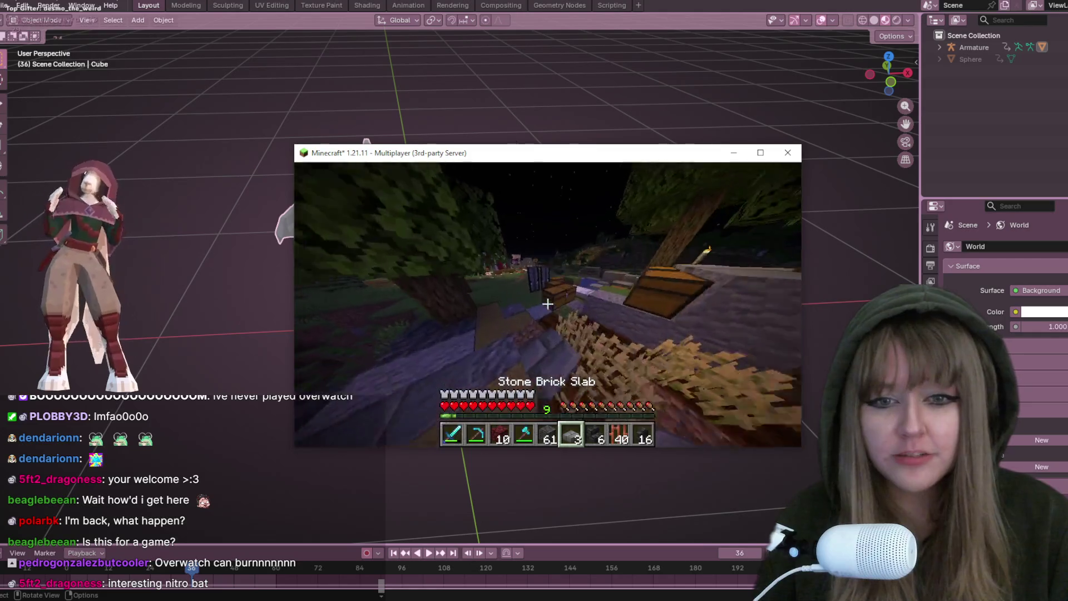
right_click(546, 304)
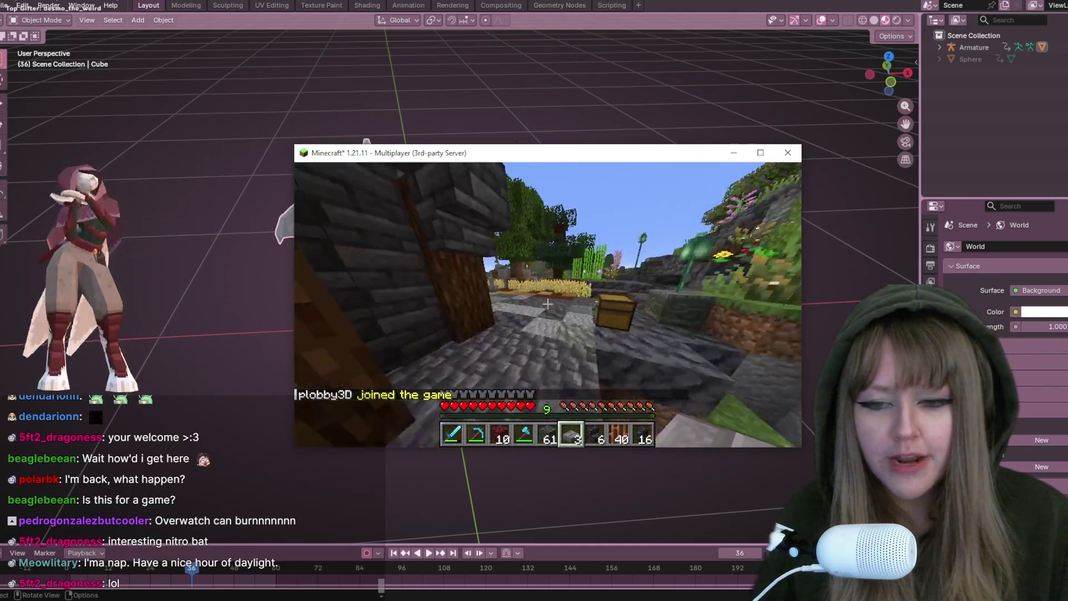
right_click(548, 304)
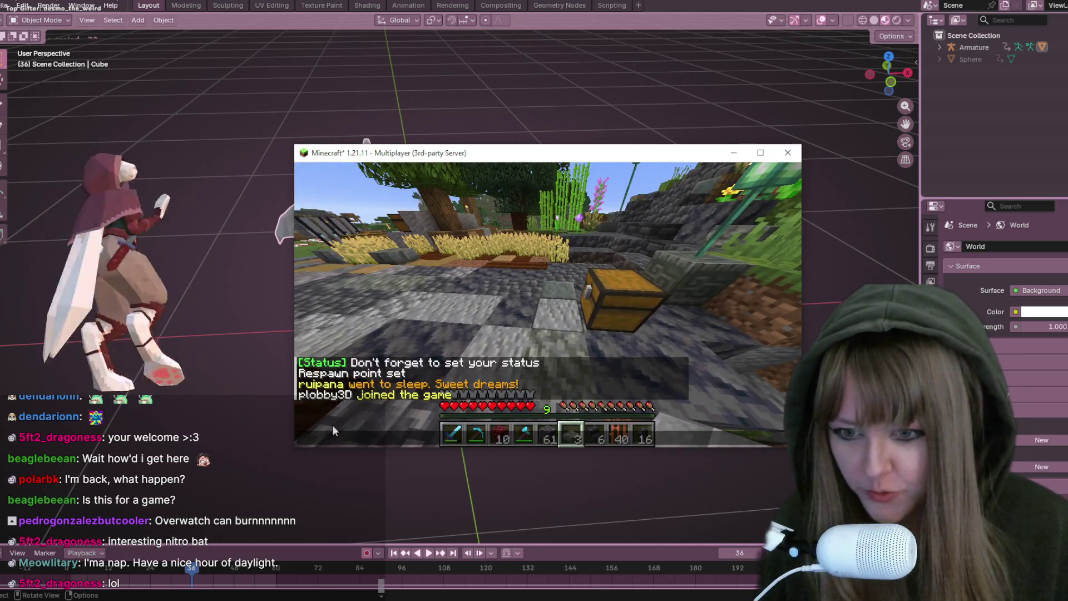
type("hewwo")
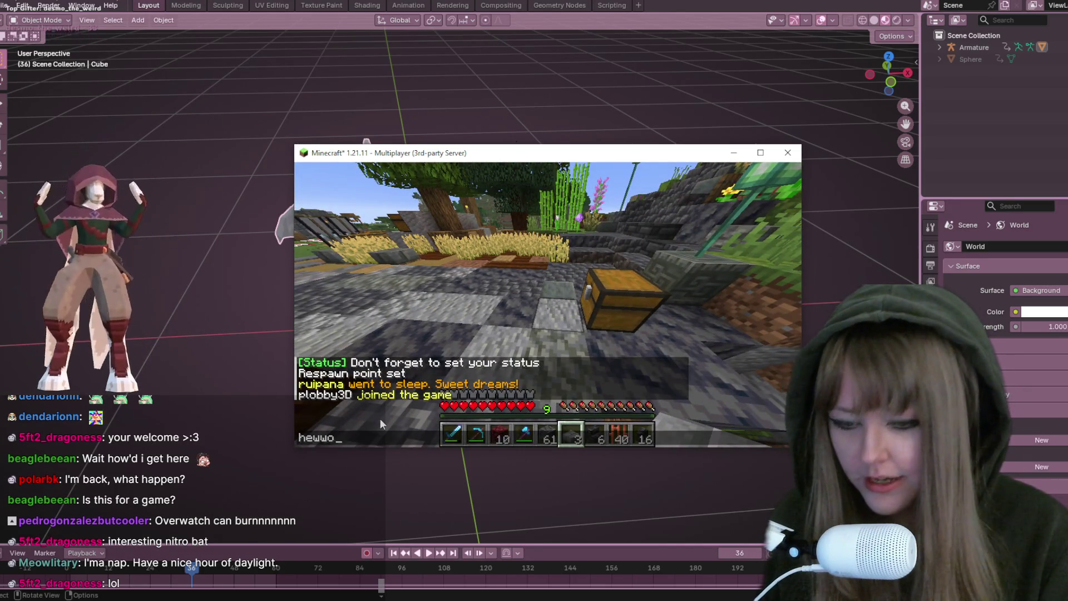
Send a greeting in chat, peek at the voice chat menu and the inventory
key("Return")
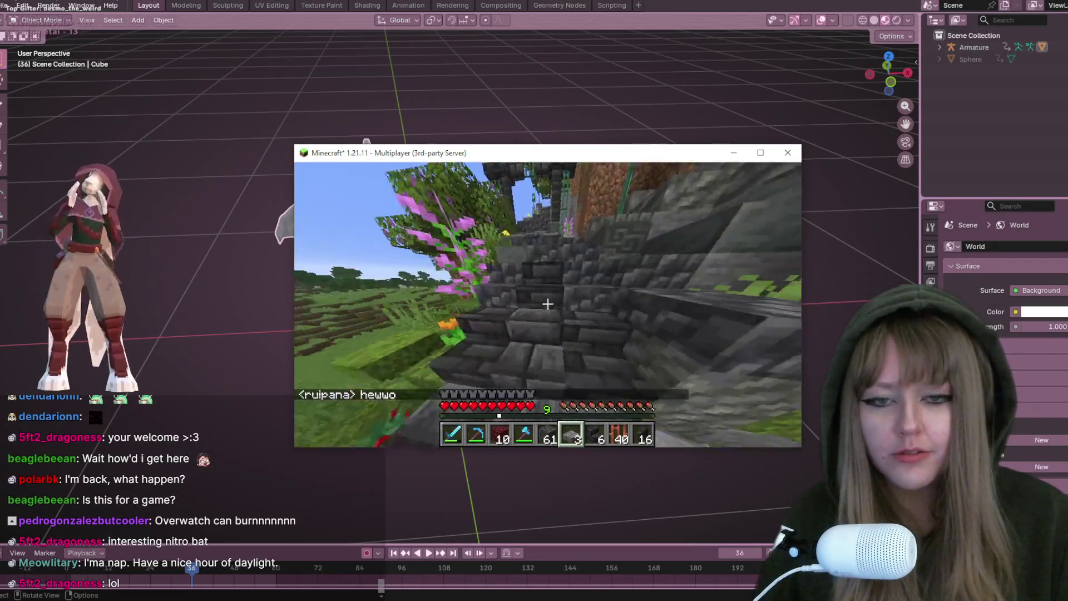
scroll(547, 304, "up", 1)
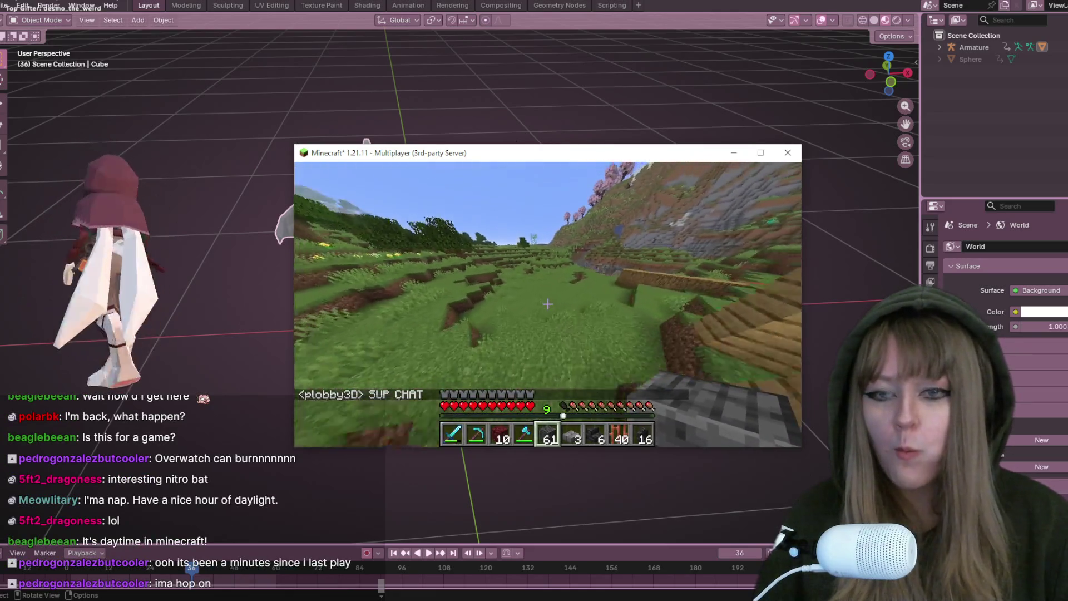
key("6")
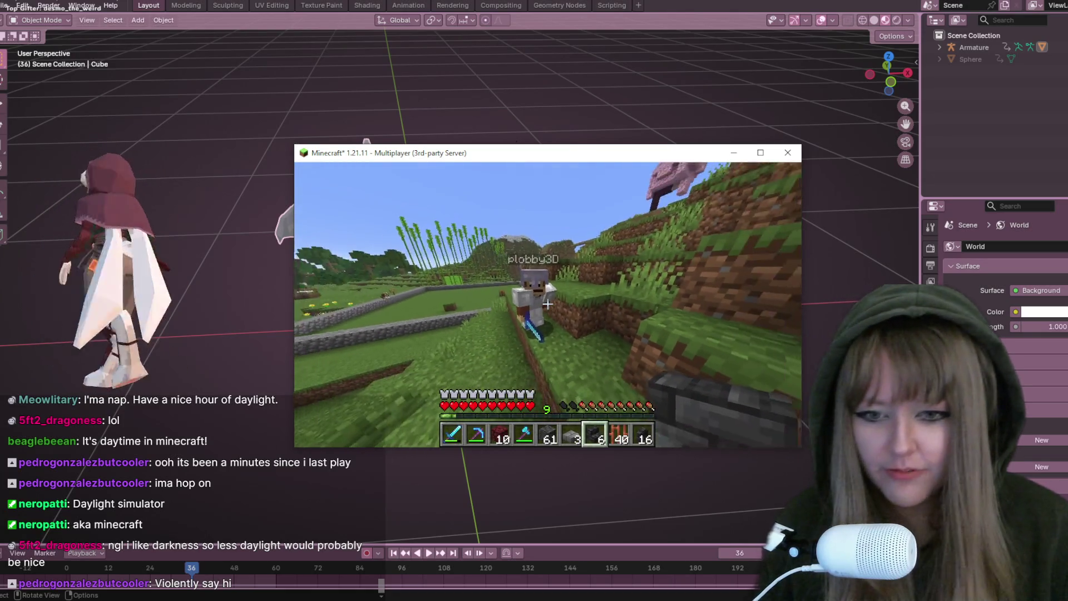
key("v")
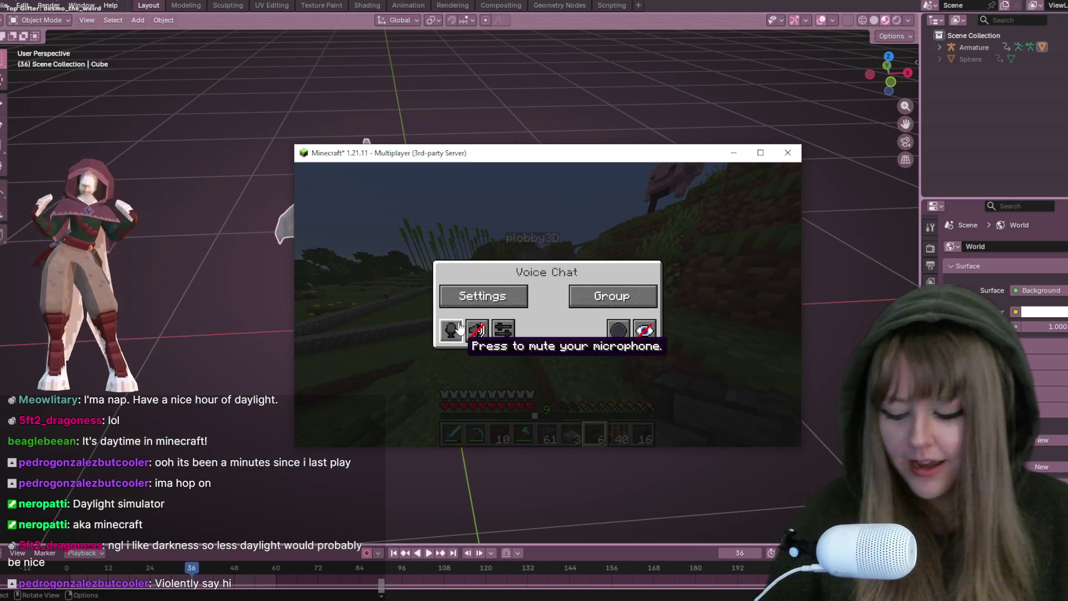
key("Escape")
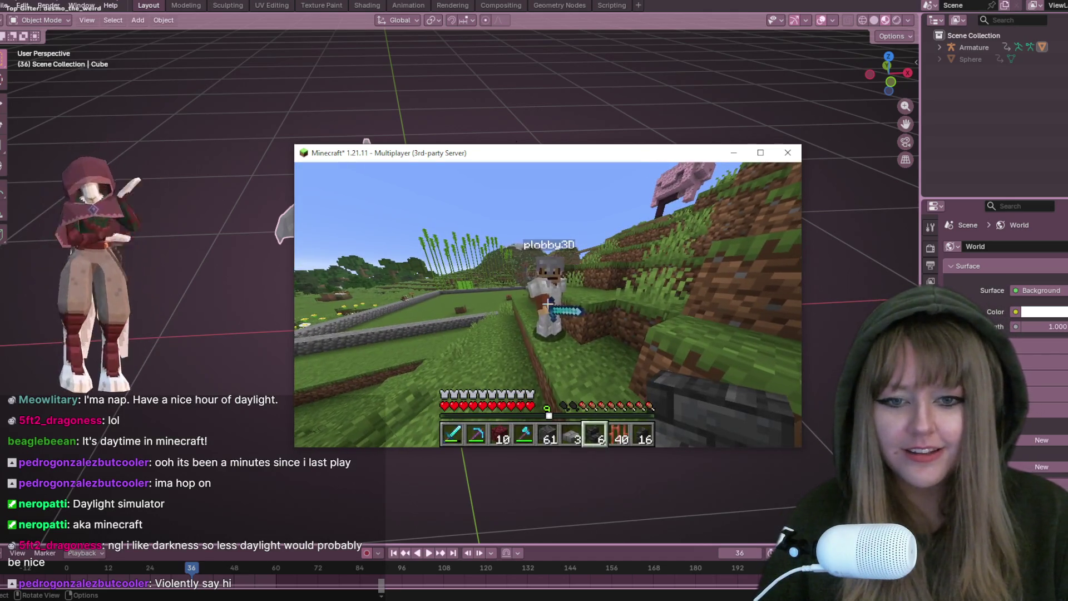
key("e")
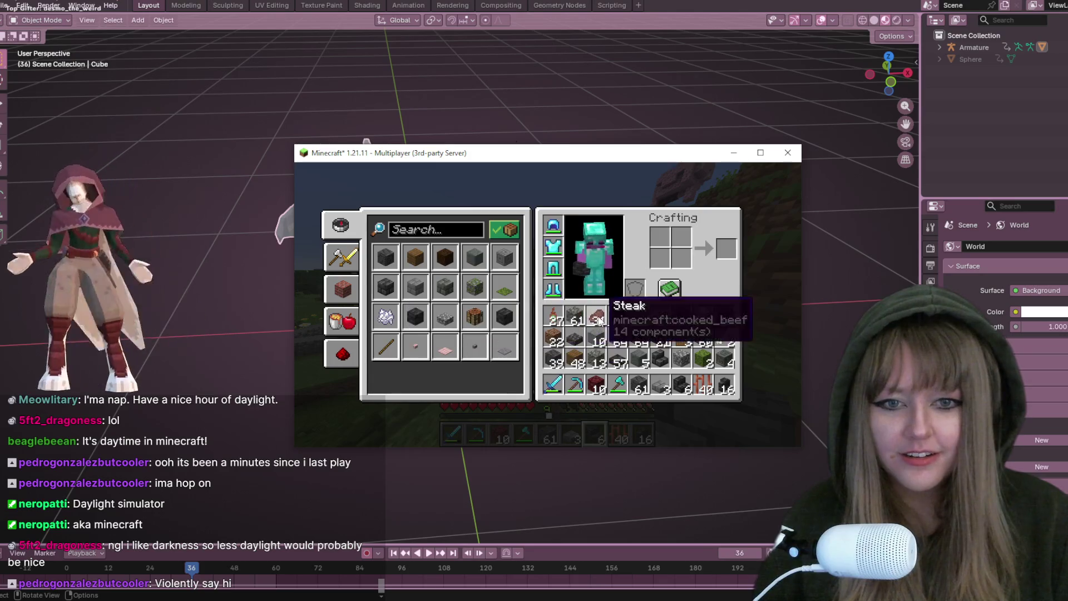
key("e")
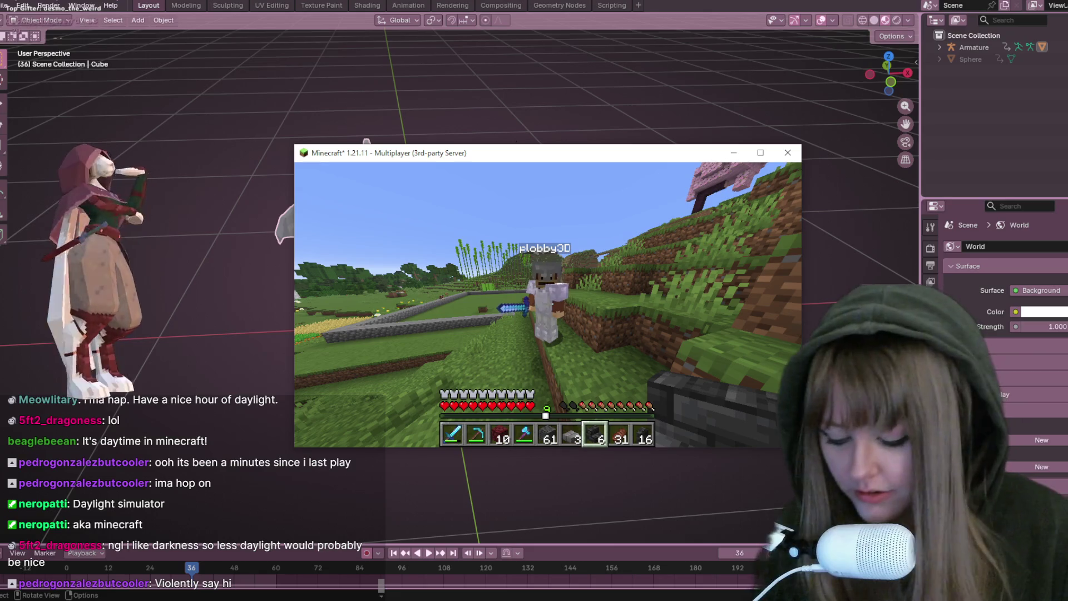
Check the voice chat settings, then mute the microphone in the voice chat menu
key("v")
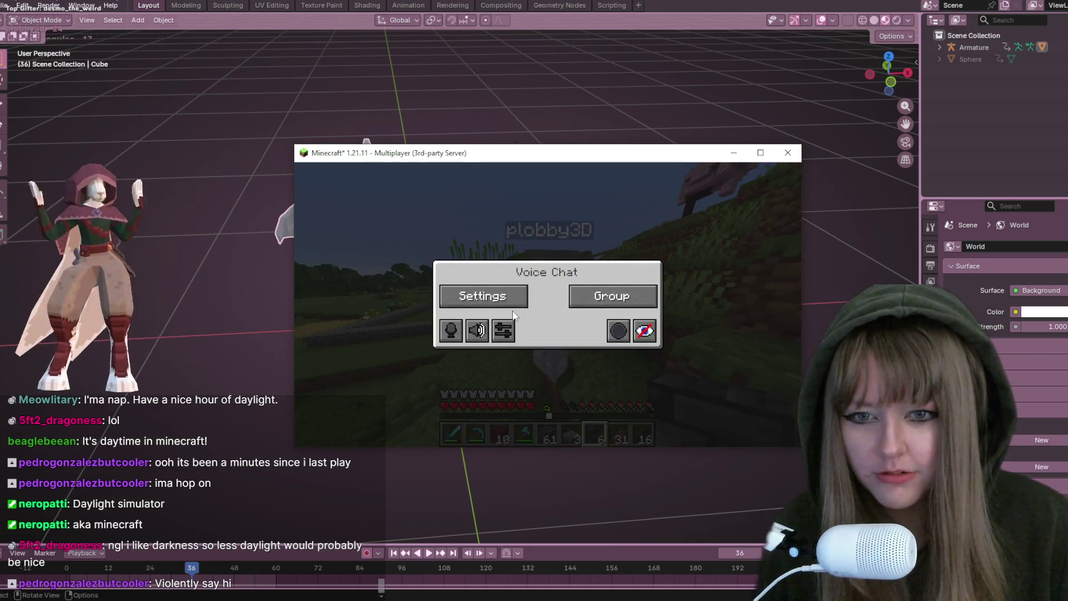
left_click(513, 304)
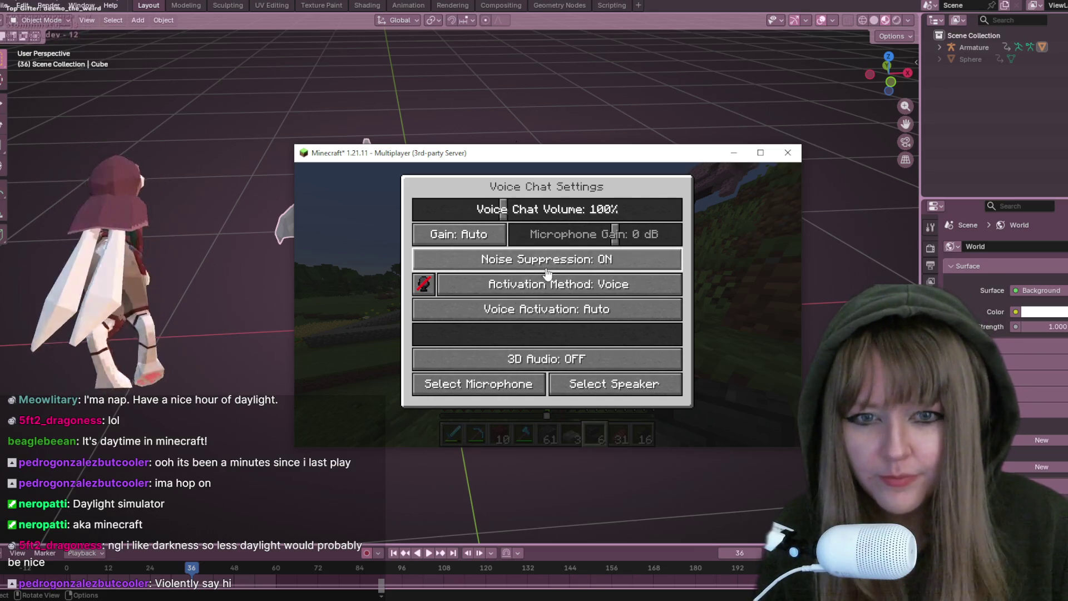
key("Escape")
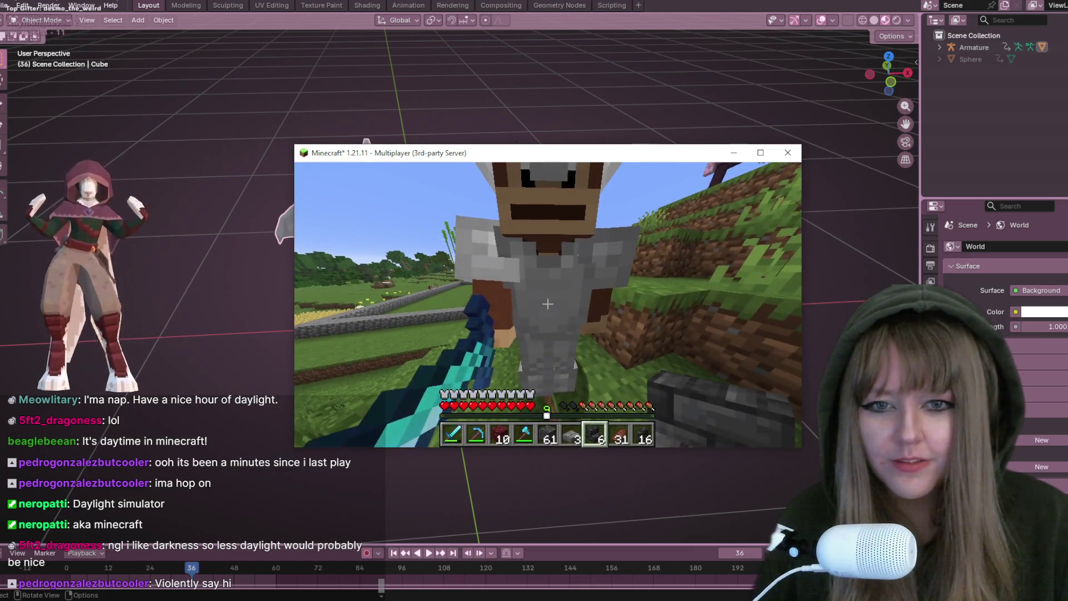
scroll(548, 304, "down", 1)
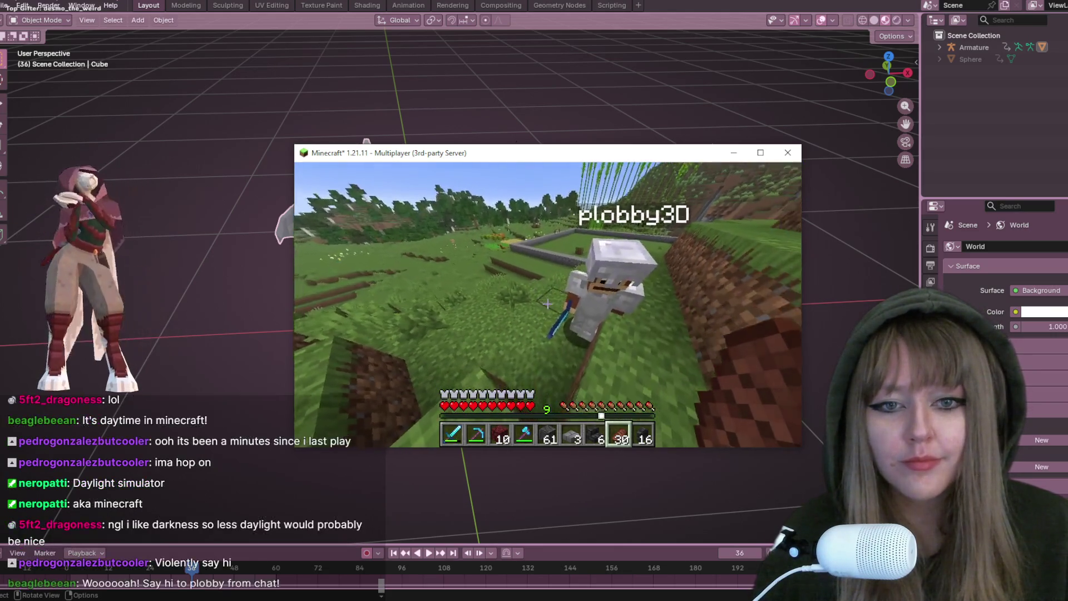
key("v")
left_click(451, 331)
key("Escape")
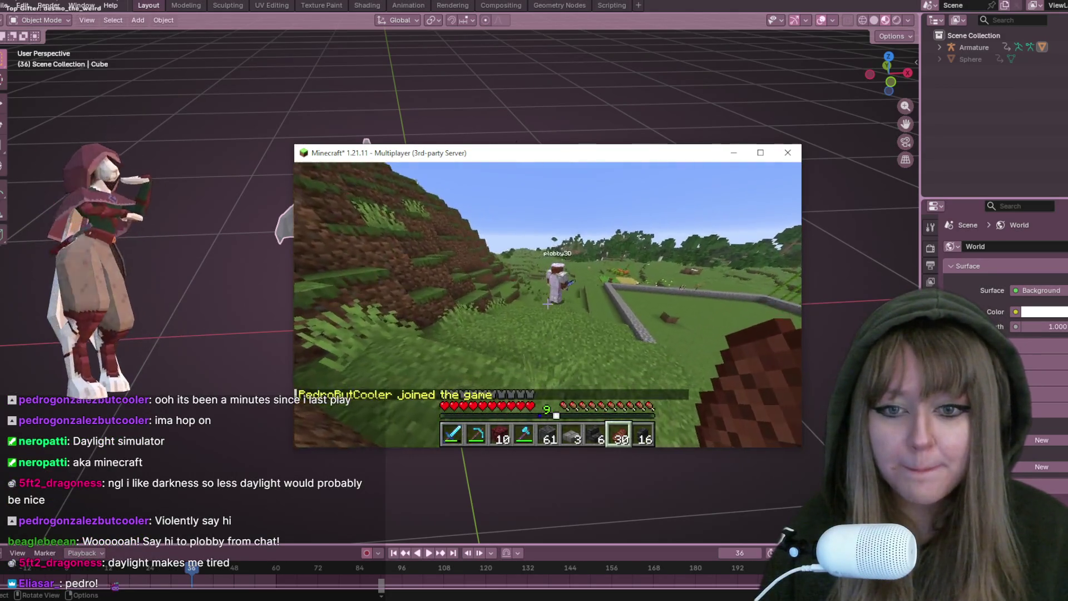
Check the online player list, move down the stone shaft and place a Netherrack block
key("Tab")
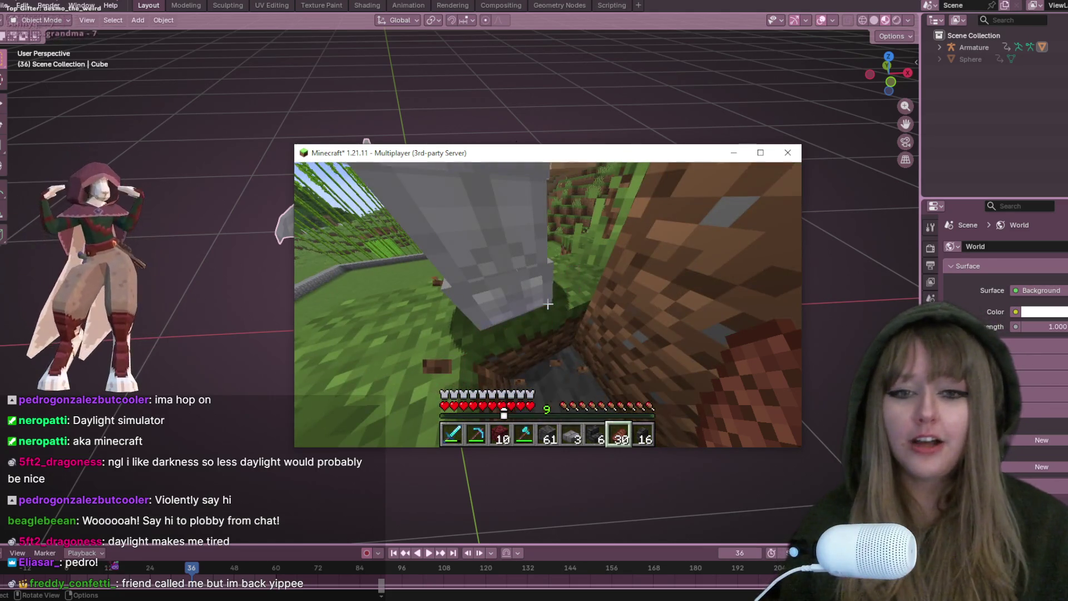
key("w")
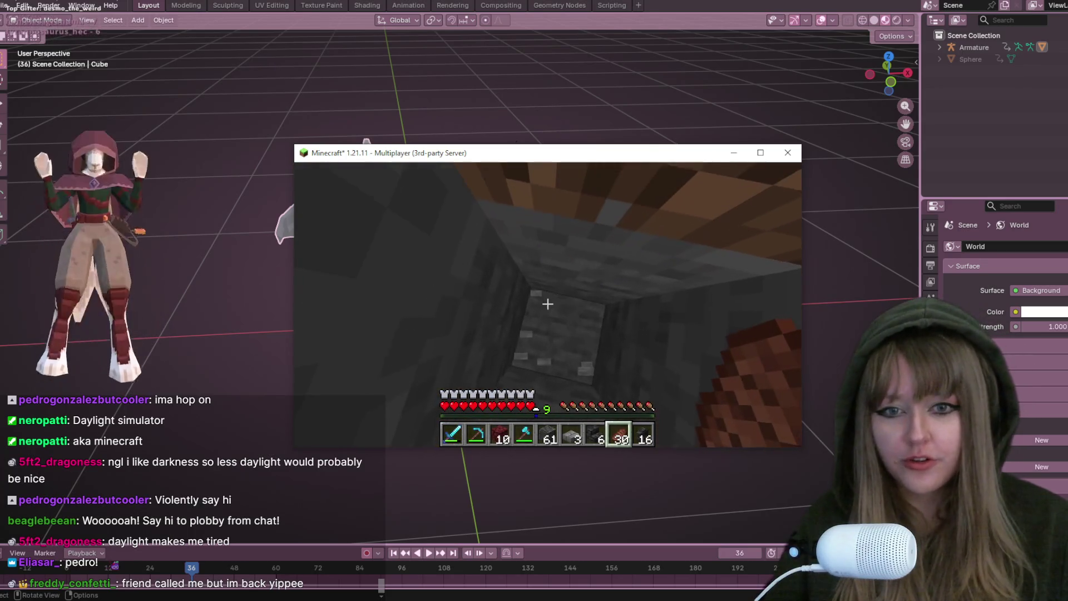
scroll(547, 303, "up", 2)
scroll(548, 304, "up", 4)
scroll(547, 304, "down", 1)
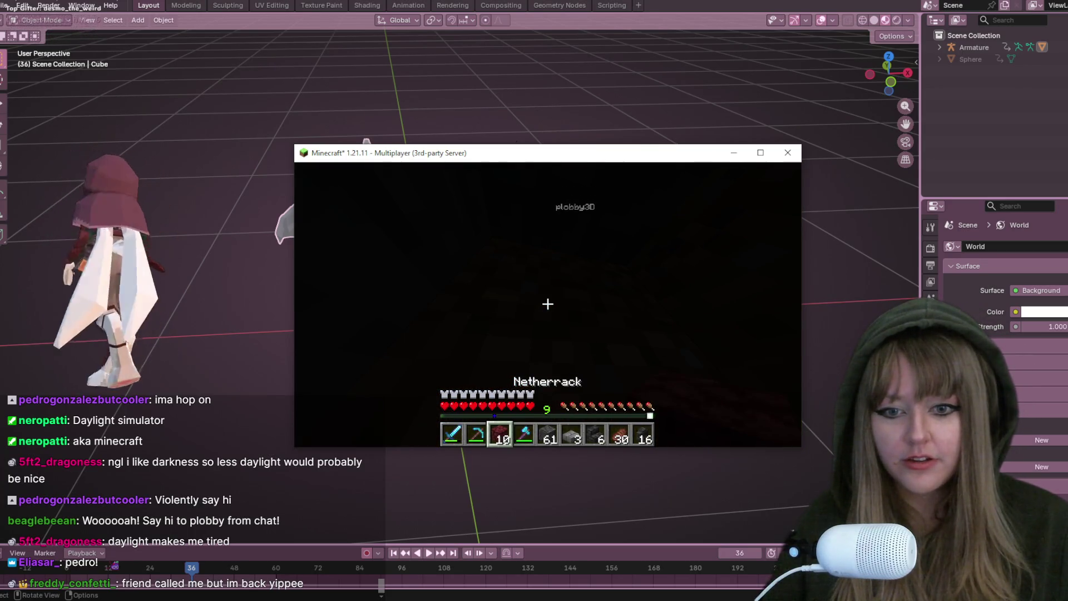
key("e")
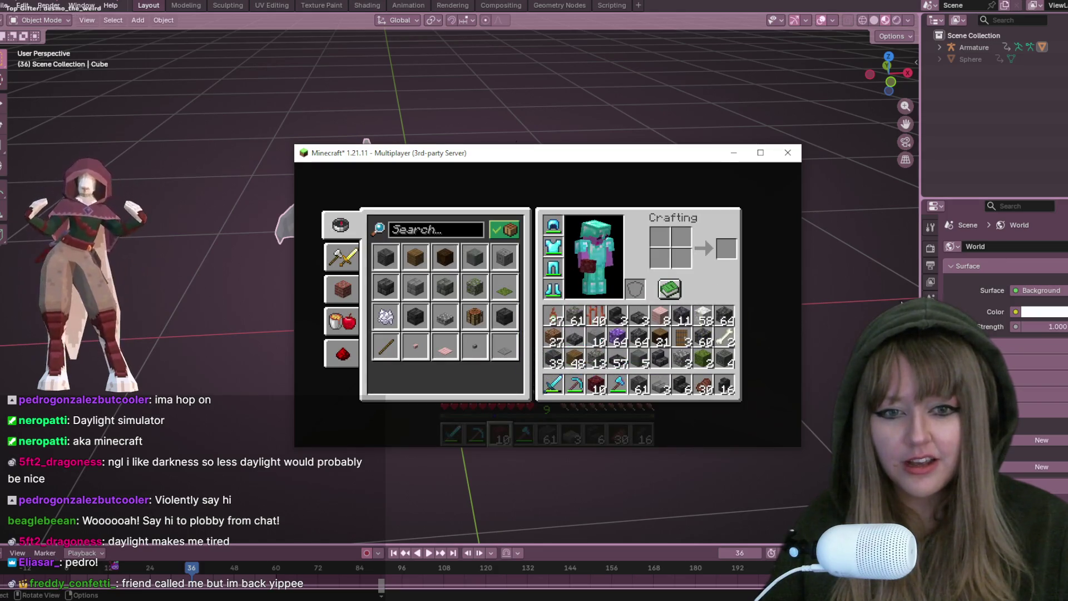
key("e")
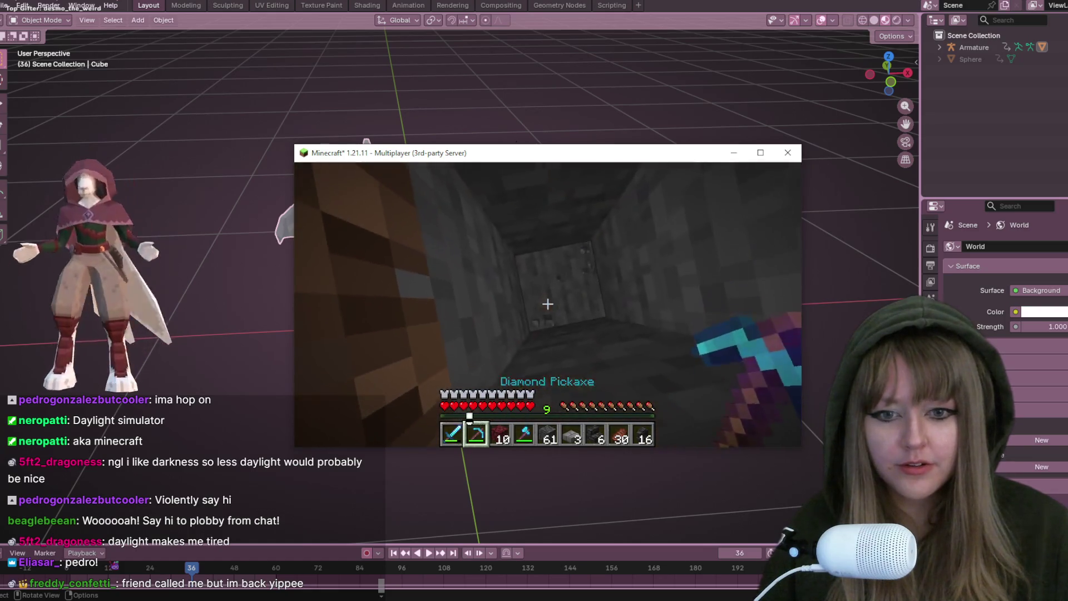
scroll(547, 304, "down", 3)
scroll(548, 305, "down", 1)
scroll(548, 305, "up", 2)
scroll(548, 304, "up", 1)
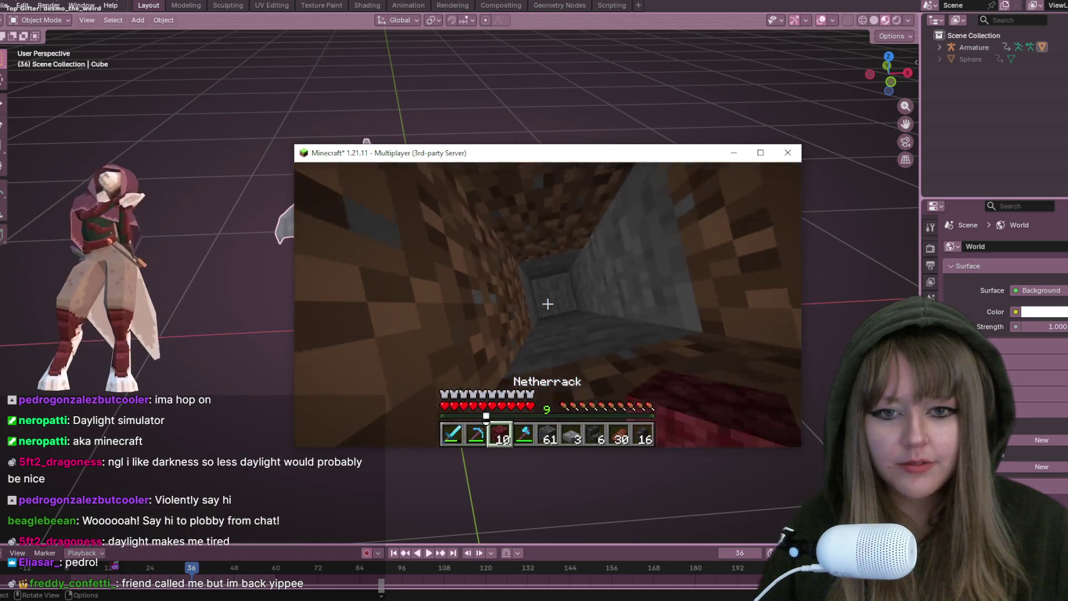
right_click(548, 304)
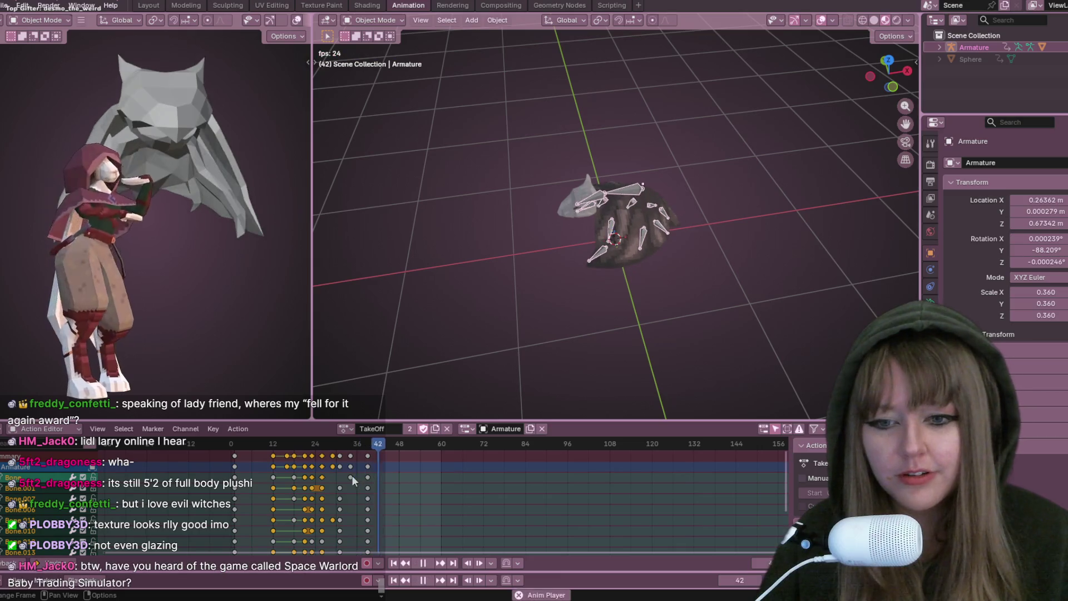
Back in Blender, stop the bat's take-off playback and bring up the action list
middle_click_drag(605, 259, 650, 213)
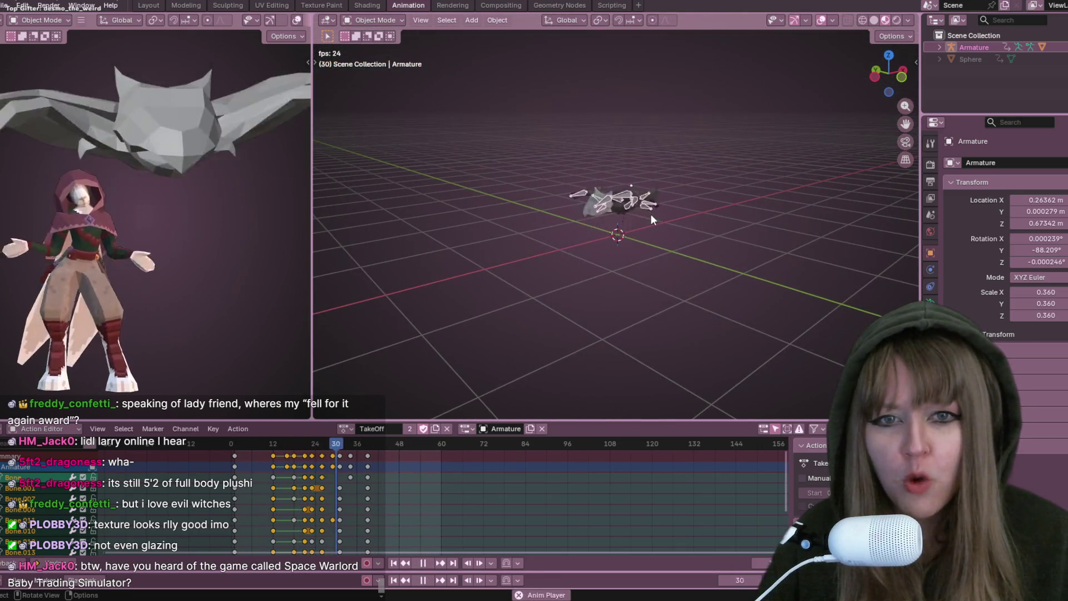
key("space")
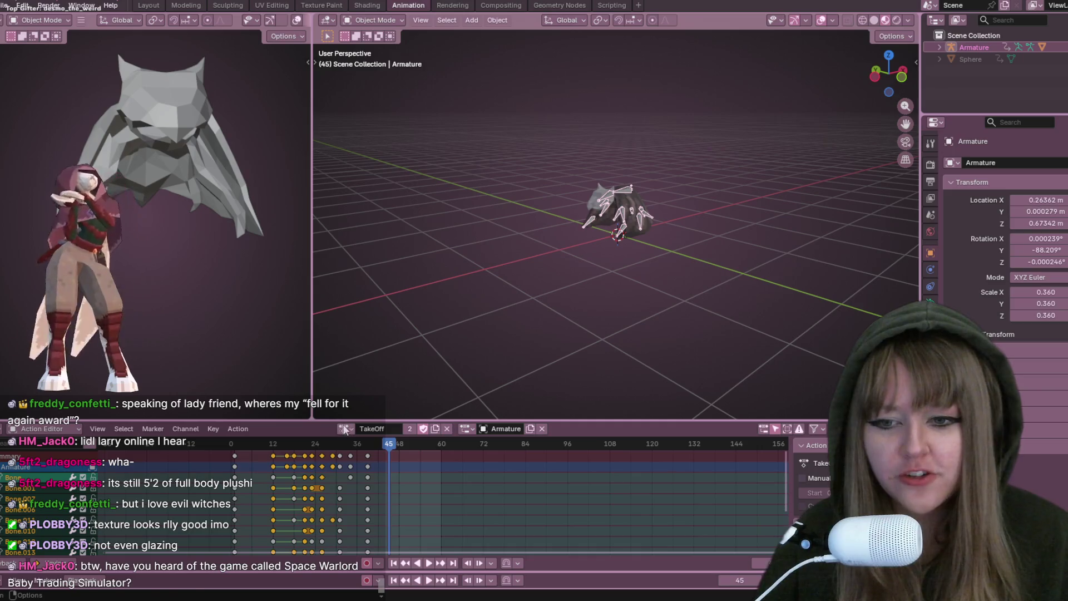
left_click(344, 430)
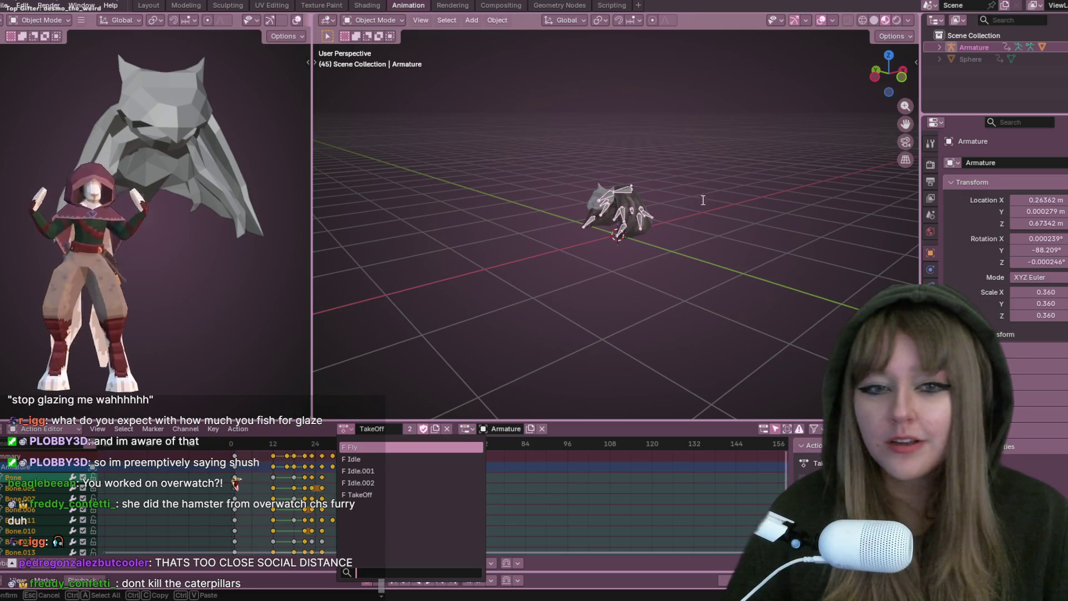
Switch the bat armature's active action to Fly and preview its wing flap
mouse_move(655, 227)
middle_mouse_down()
mouse_move(690, 238)
mouse_move(747, 172)
middle_mouse_up()
scroll(690, 239, "up", 3)
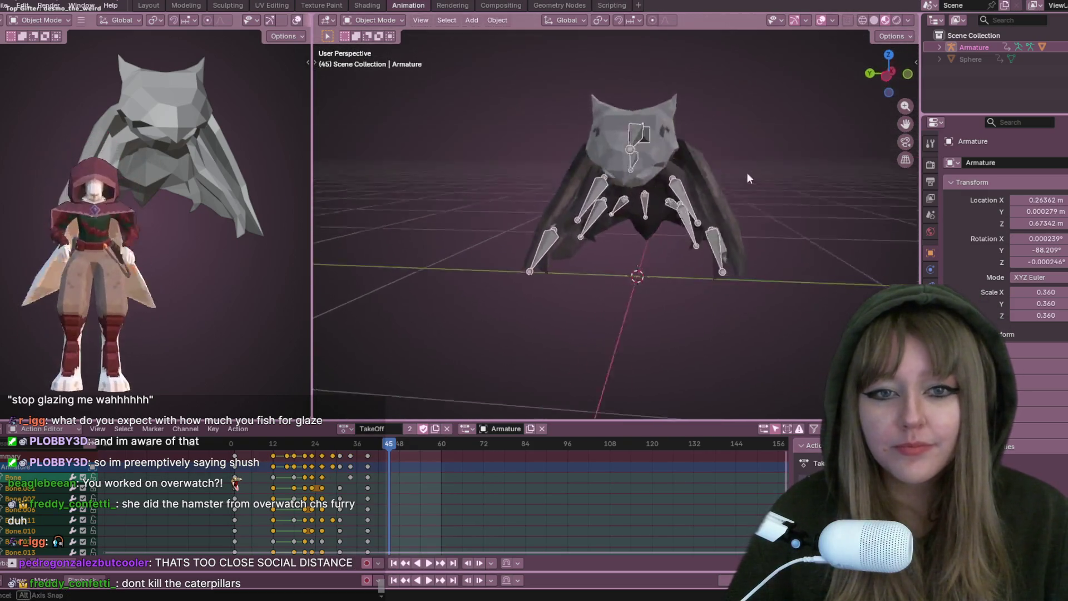
key("space")
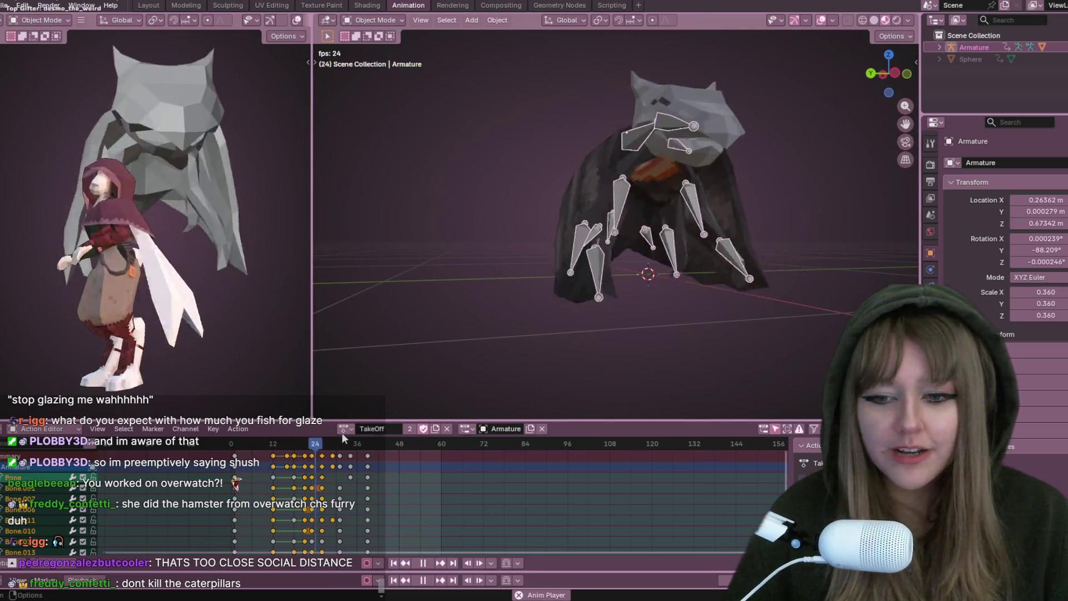
left_click(343, 428)
left_click(371, 455)
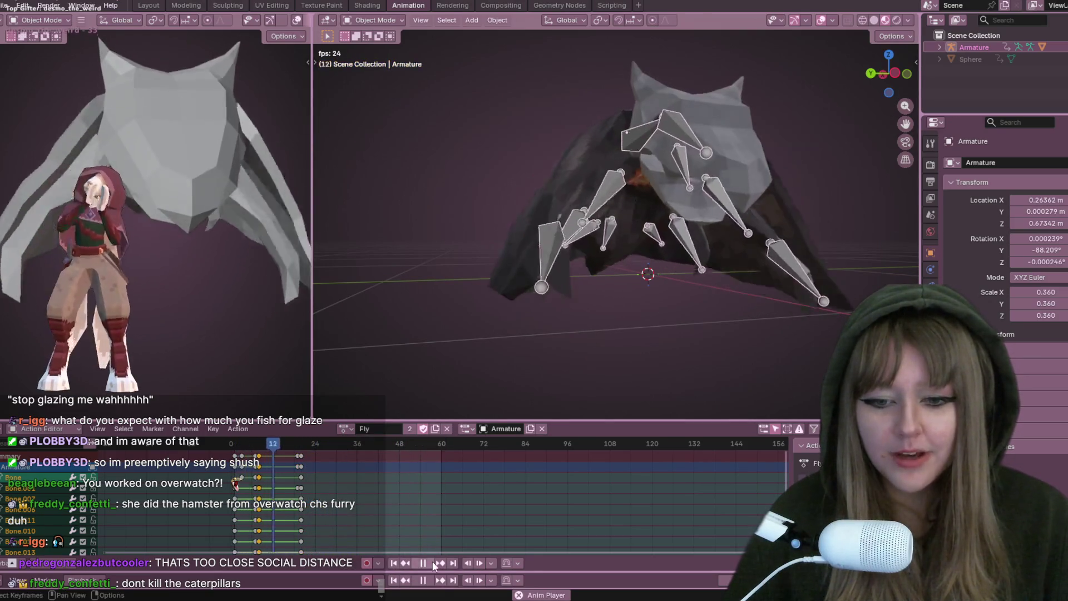
key("space")
scroll(659, 173, "down", 4)
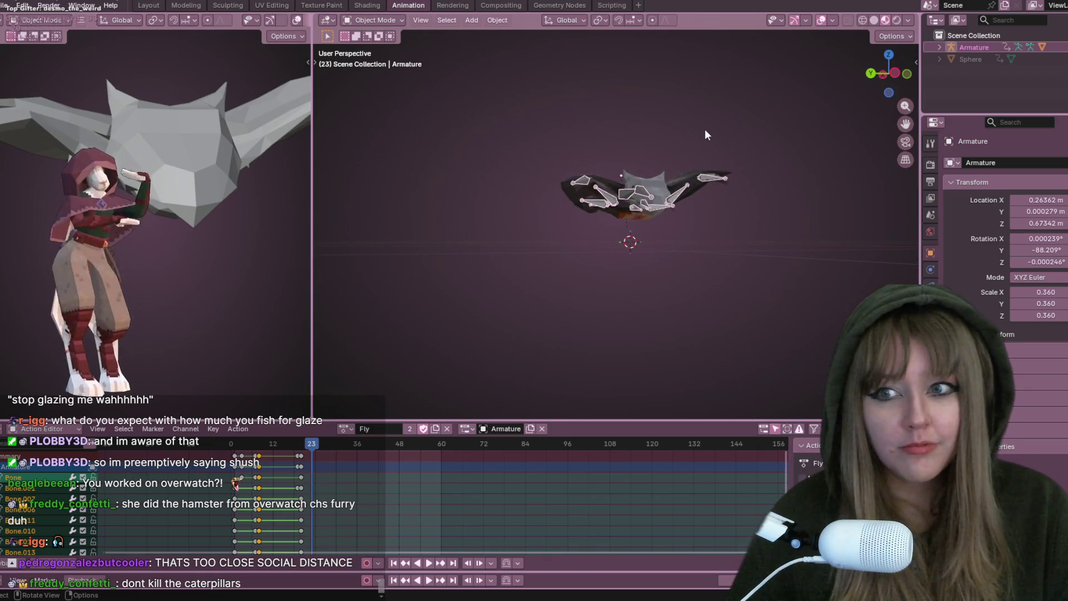
mouse_move(682, 138)
middle_mouse_down()
mouse_move(677, 221)
mouse_move(567, 247)
middle_mouse_up()
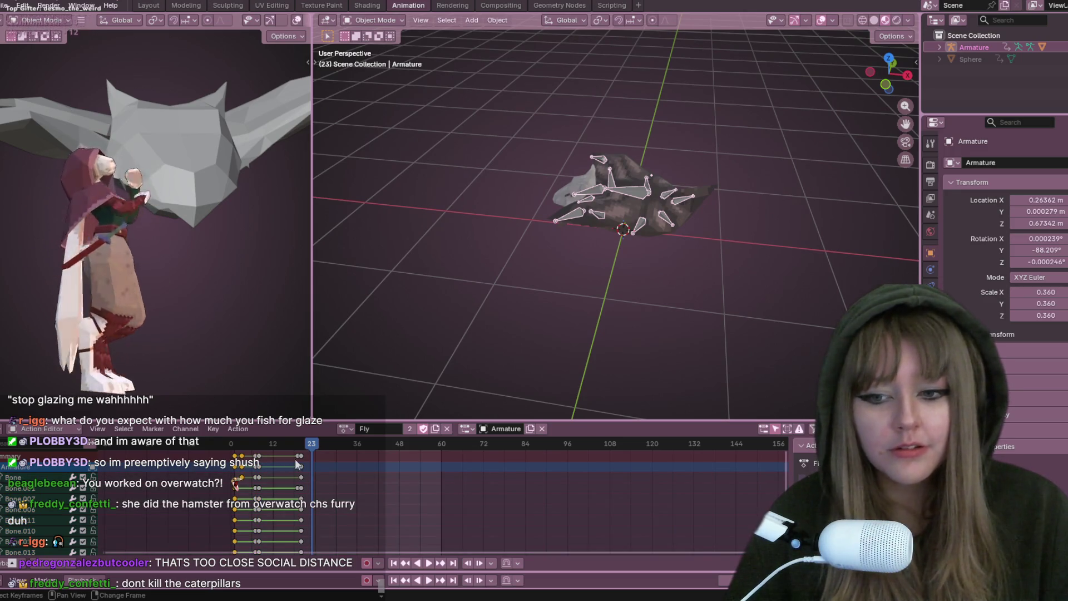
scroll(272, 458, "down", 1)
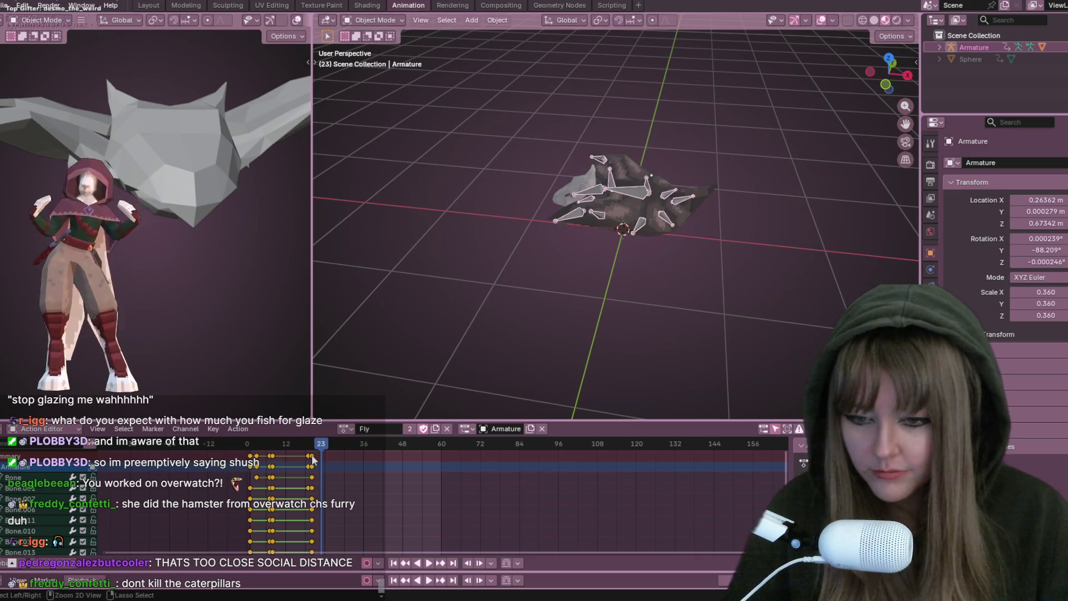
Duplicate the Fly keyframes with Shift+D and drop the copies about 40 frames later
key("shift+d")
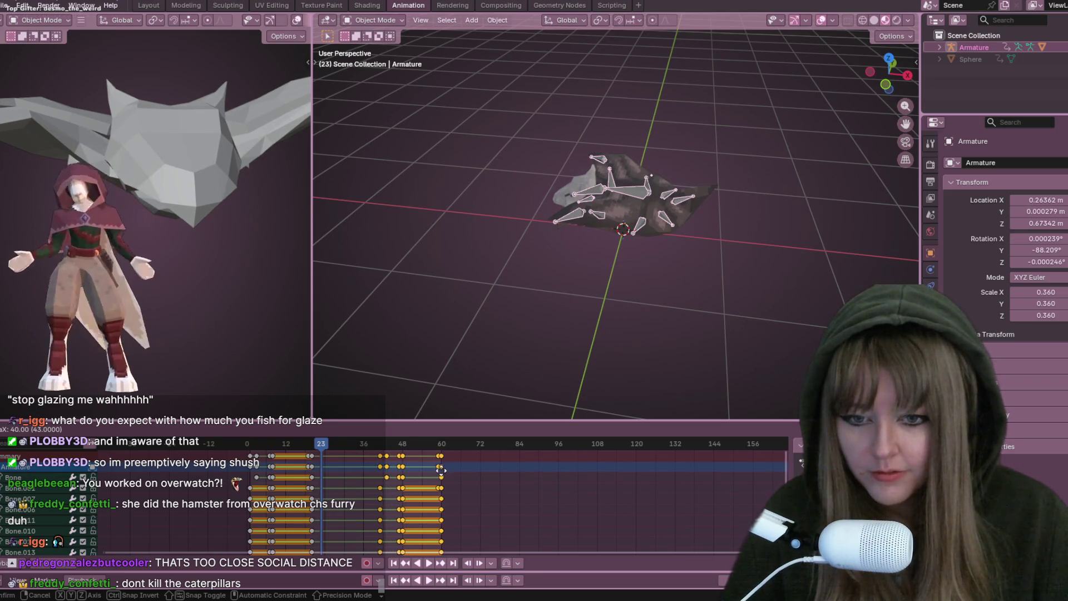
left_click(441, 467)
middle_click_drag(618, 276, 661, 230)
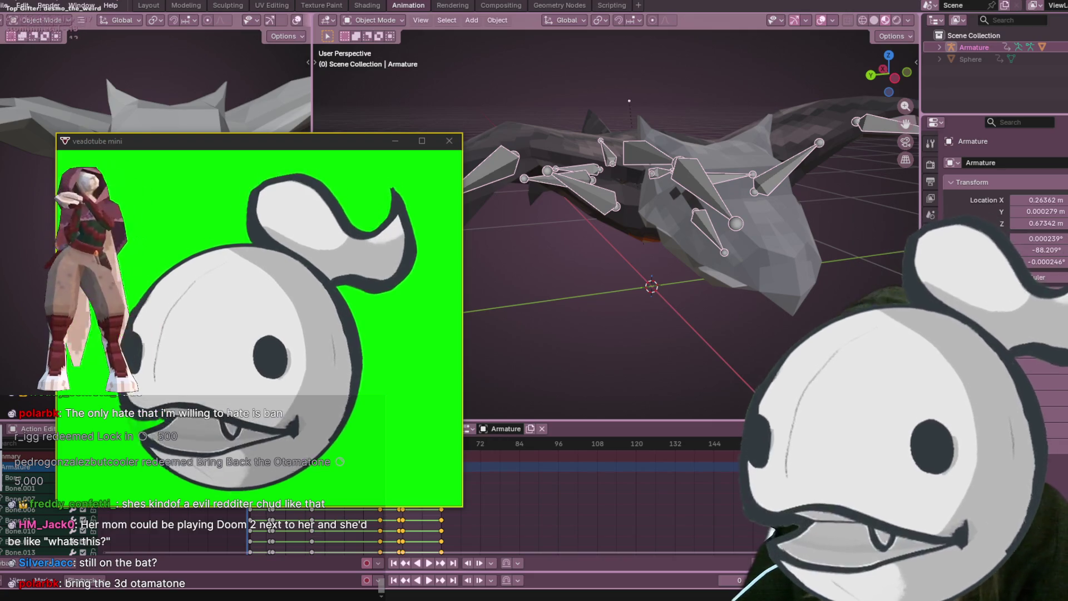
mouse_move(673, 188)
middle_mouse_down()
mouse_move(619, 191)
mouse_move(882, 66)
middle_mouse_up()
scroll(619, 191, "down", 4)
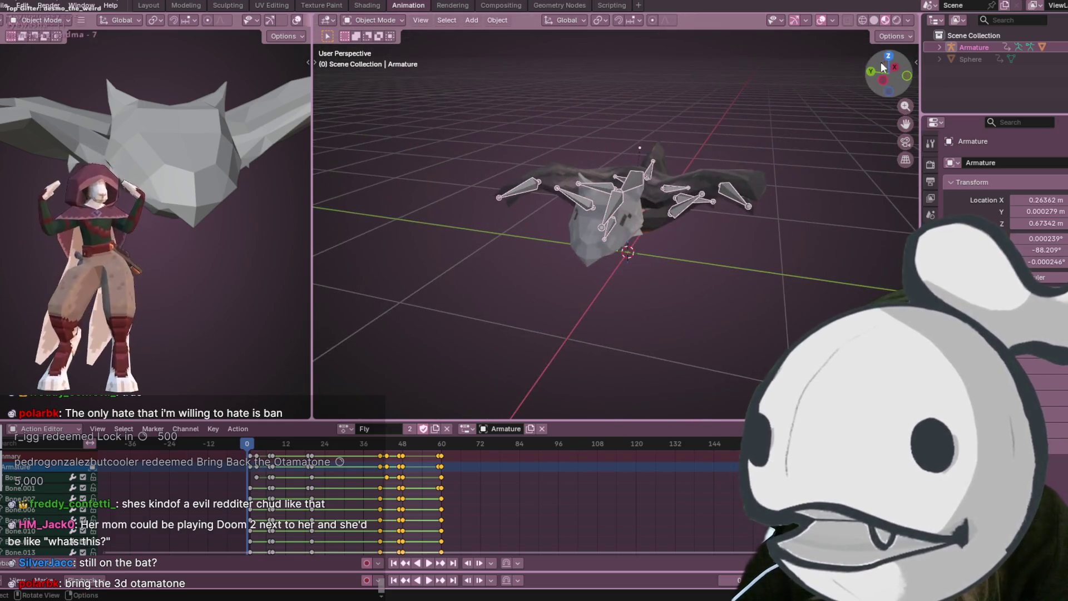
Loop the Fly action across frames 0–60 and orbit around the flapping bat, ending in front orthographic view
key("space")
middle_click_drag(767, 235, 747, 211)
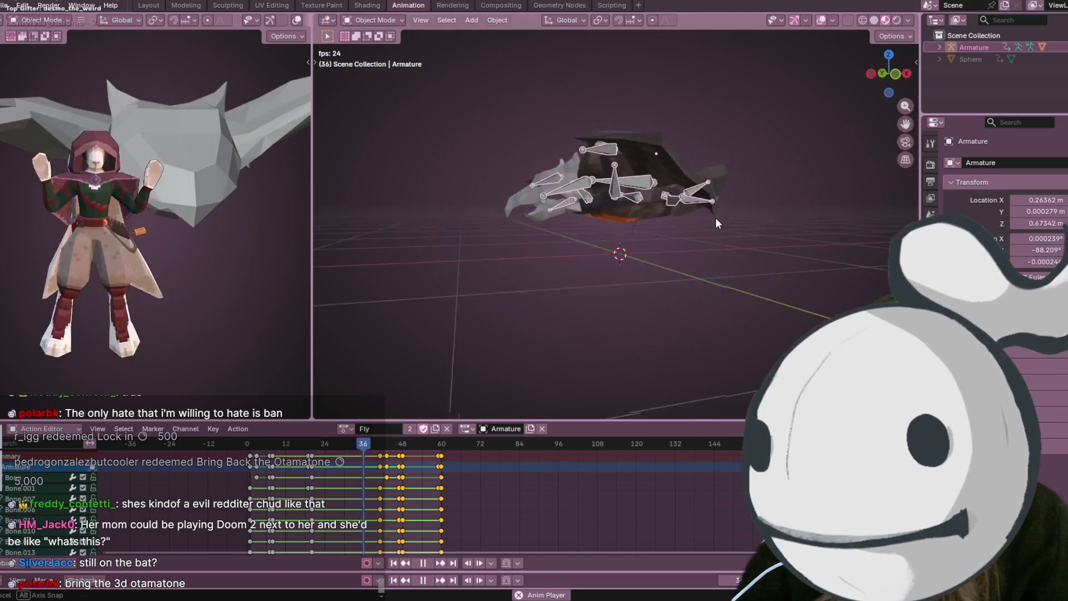
mouse_move(617, 250)
middle_mouse_down()
mouse_move(643, 242)
mouse_move(696, 276)
mouse_move(683, 224)
middle_mouse_up()
key("space")
scroll(658, 240, "down", 3)
key("space")
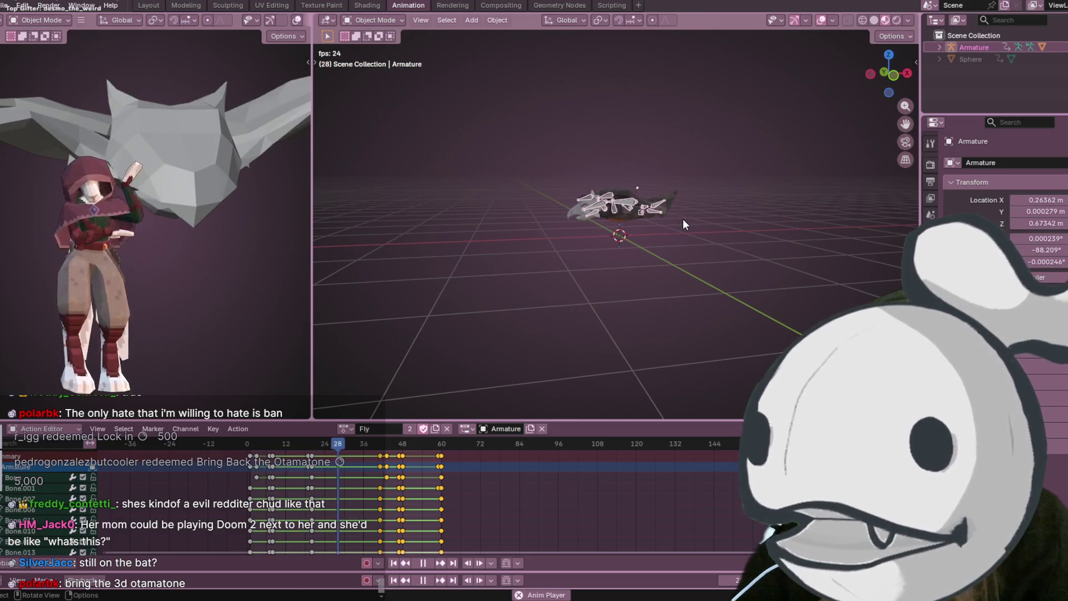
mouse_move(665, 211)
middle_mouse_down()
mouse_move(745, 254)
mouse_move(688, 200)
mouse_move(658, 311)
middle_mouse_up()
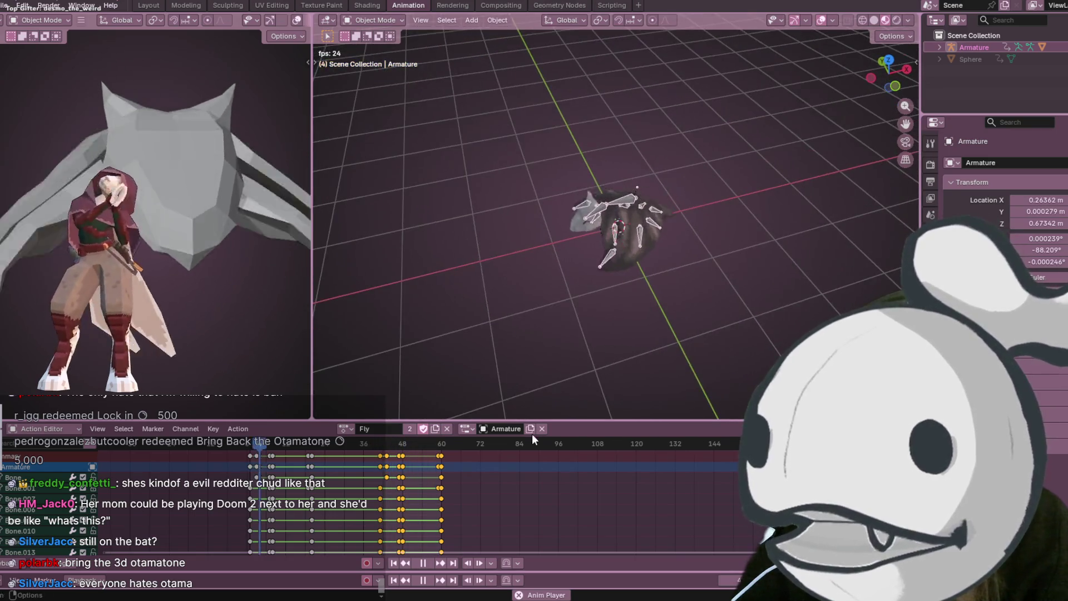
left_click(895, 86)
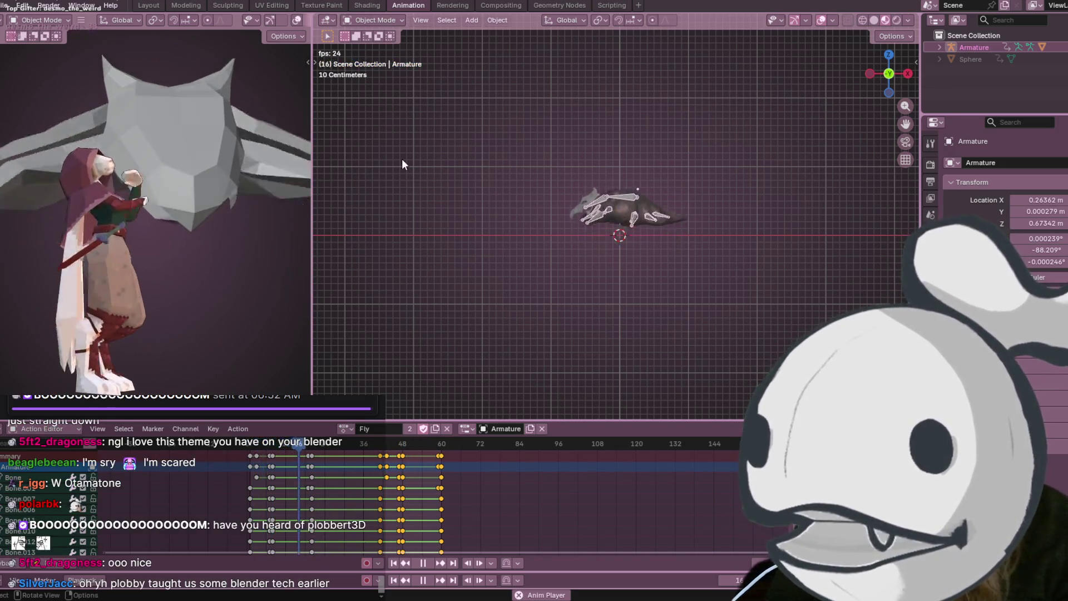
Stop playback near frame 51 and delete the Fly action's later keyframes around frames 40–60
mouse_move(491, 236)
middle_mouse_down()
mouse_move(761, 247)
mouse_move(733, 209)
middle_mouse_up()
left_click(422, 563)
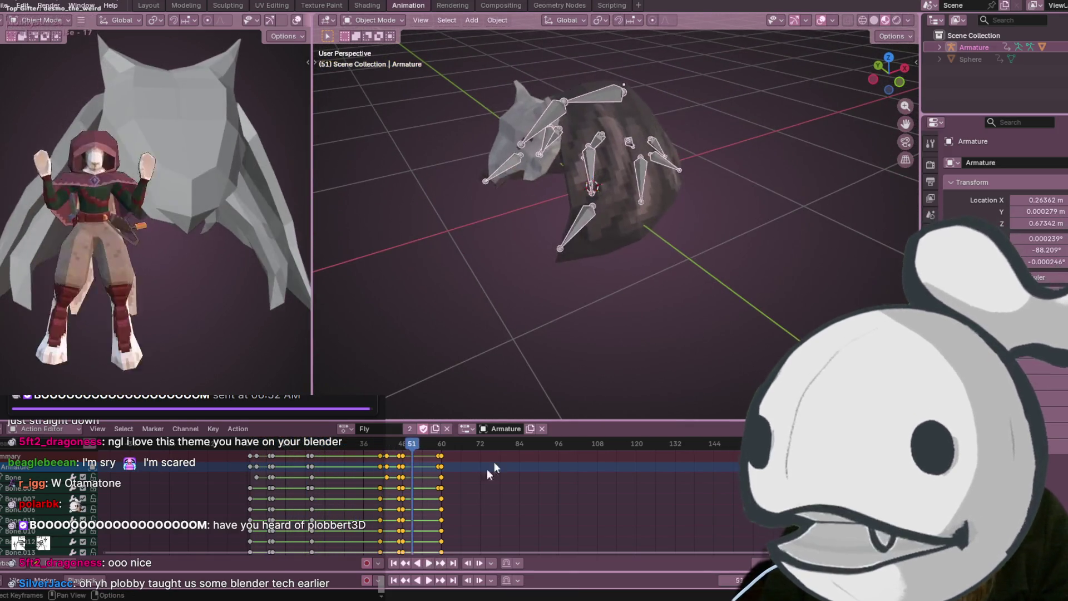
middle_click_drag(593, 238, 548, 375)
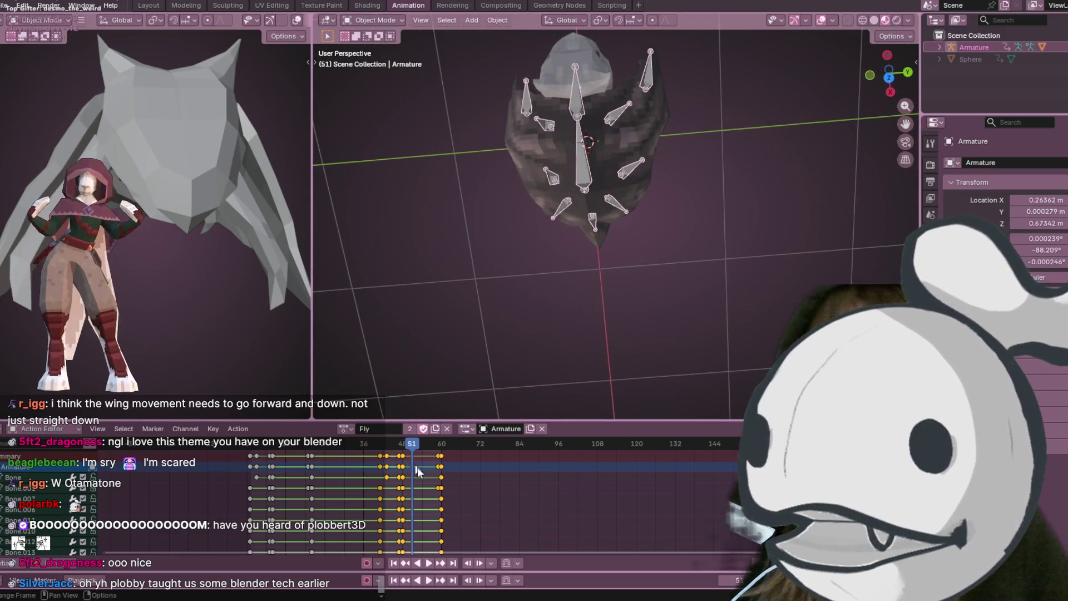
key("Delete")
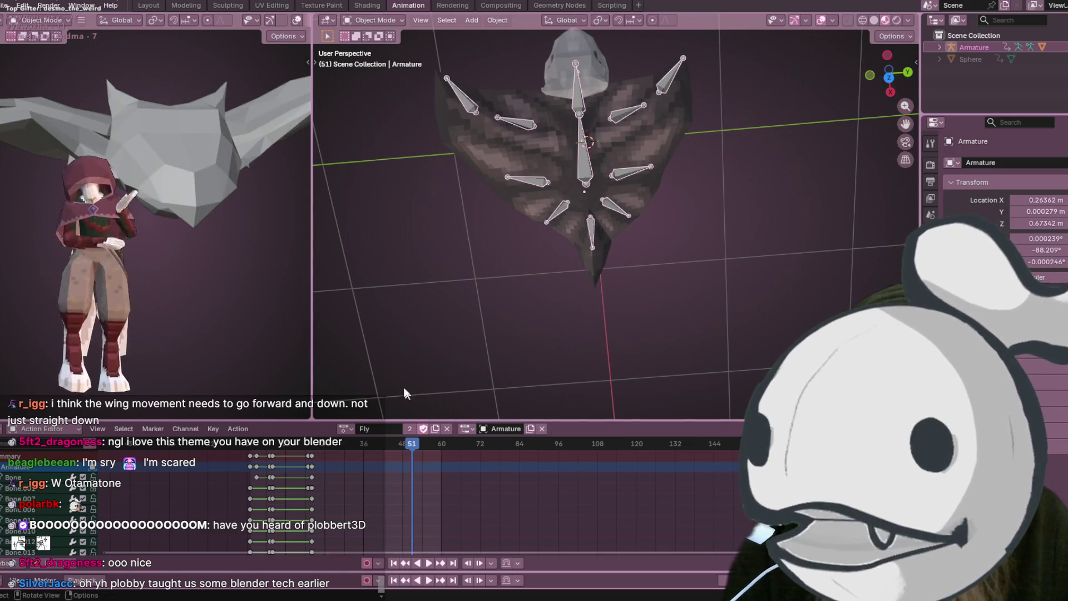
Replay the shortened action from frame 1 in top view, stop at frame 7 and enter Pose Mode
middle_click_drag(428, 252, 505, 227)
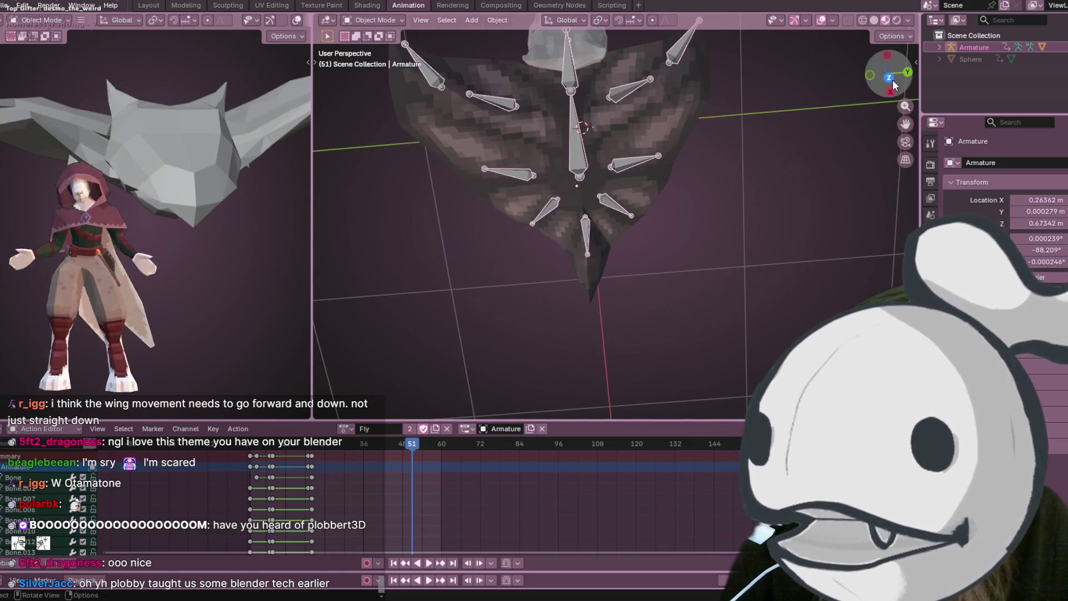
key("KP_7")
middle_click_drag(573, 133, 632, 179, "shift")
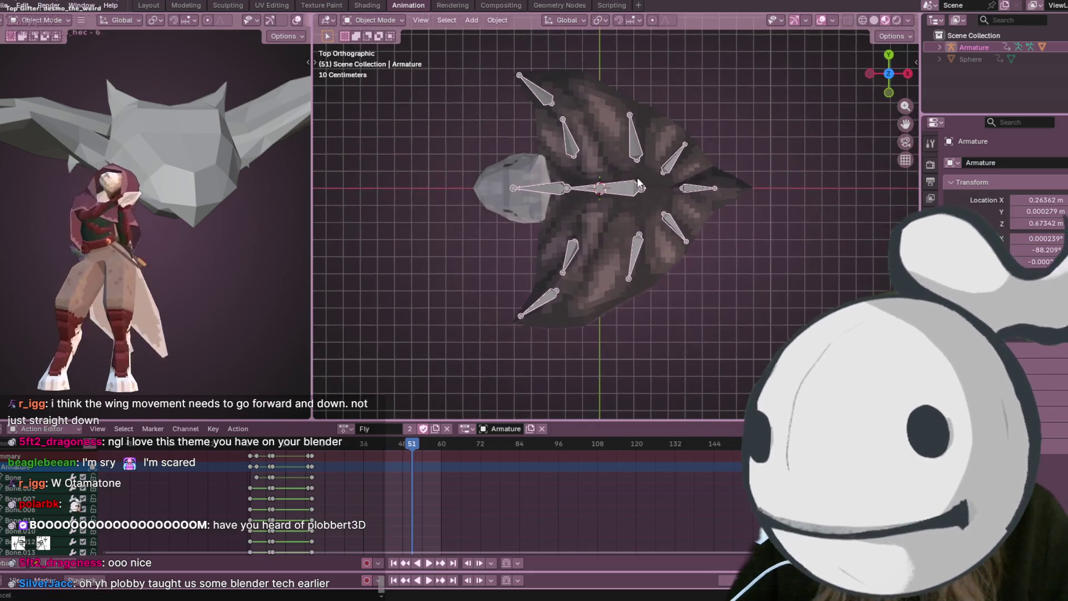
left_click(250, 448)
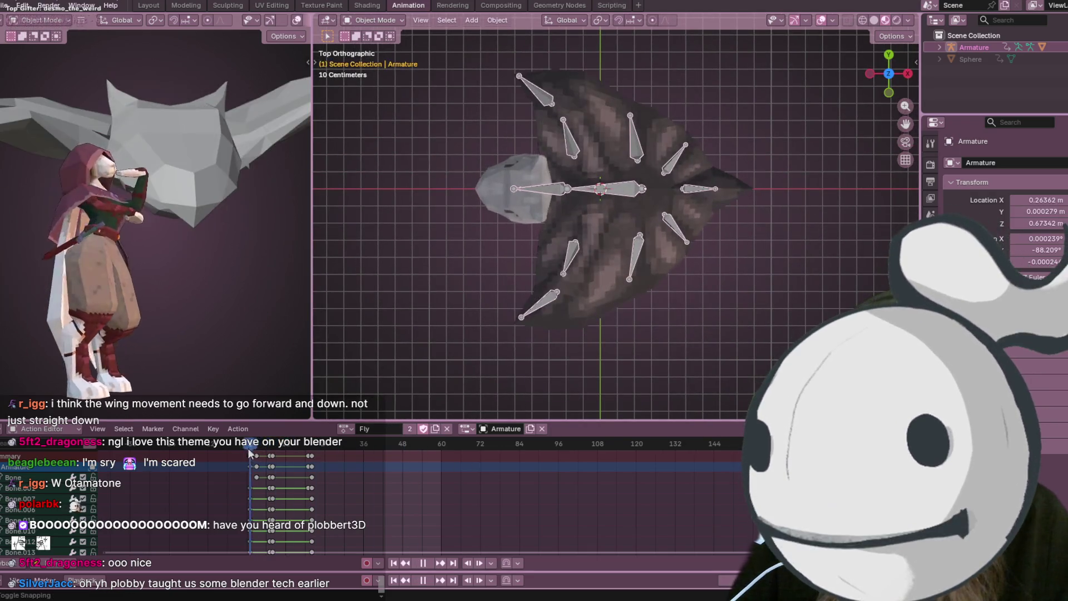
left_click(429, 563)
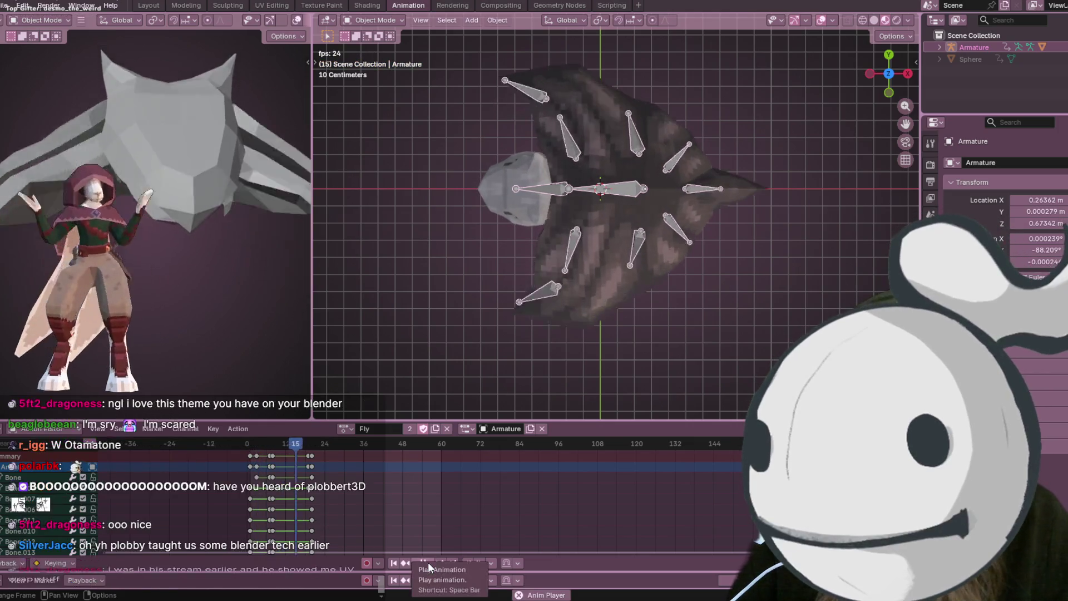
left_click(245, 442)
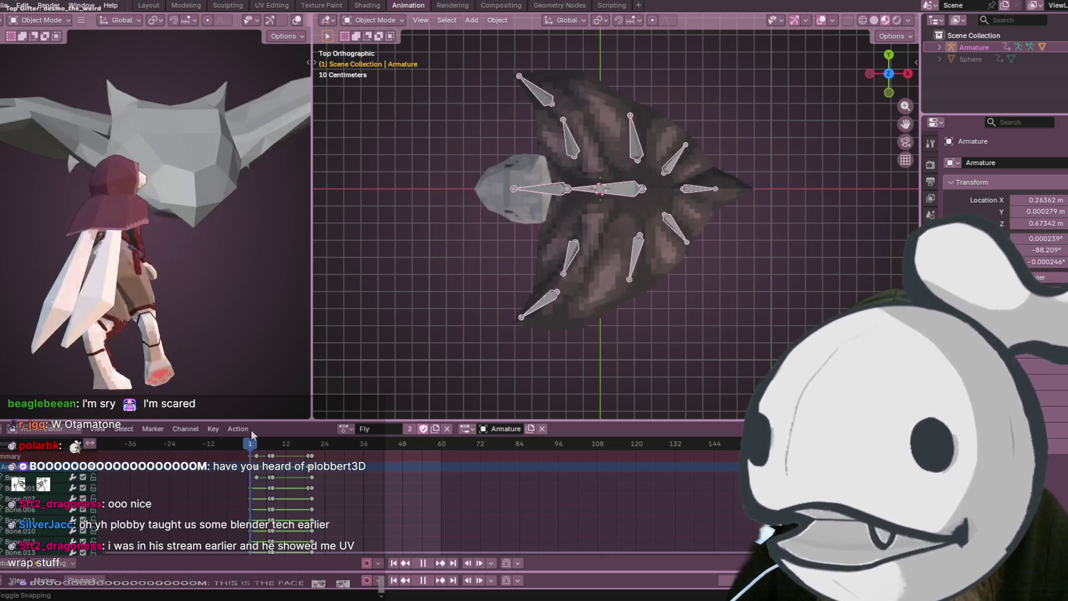
key("space")
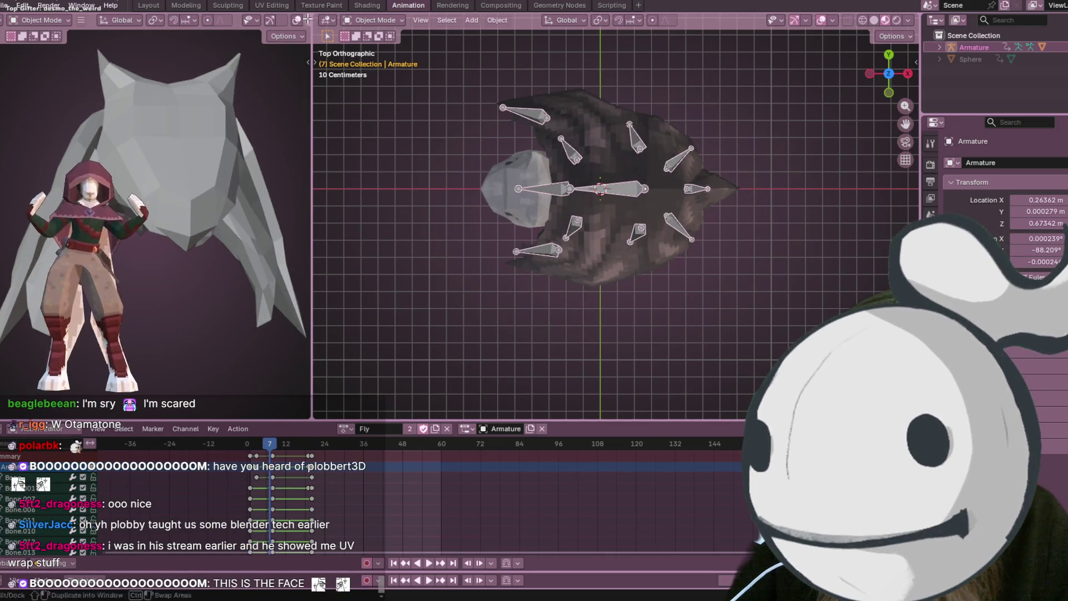
left_click(383, 60)
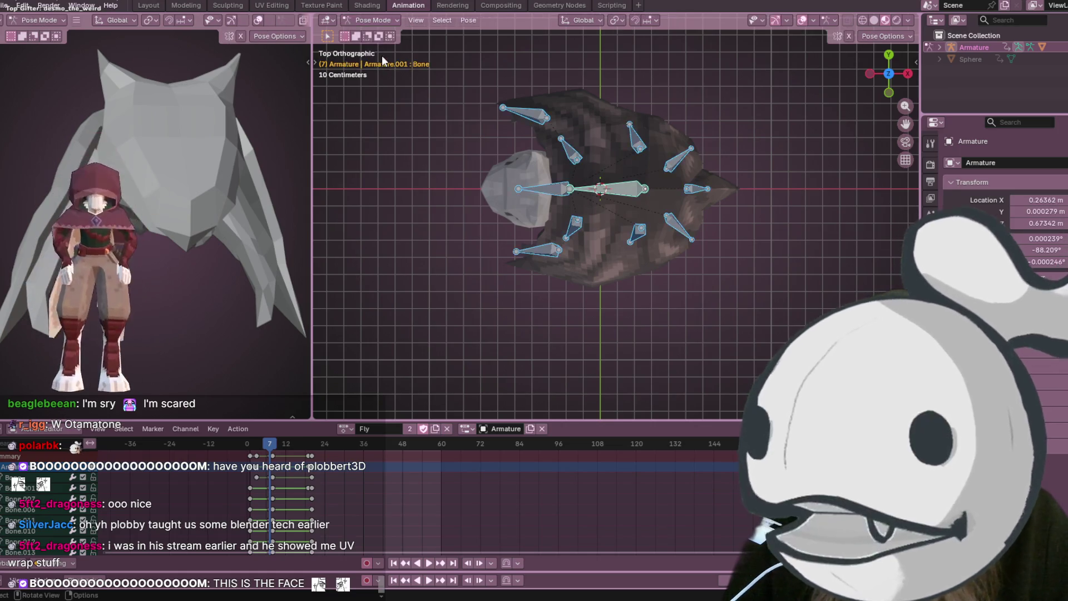
Select upper wing bone Bone.010 and preview the flap, stopping back at frame 3
left_click(535, 116)
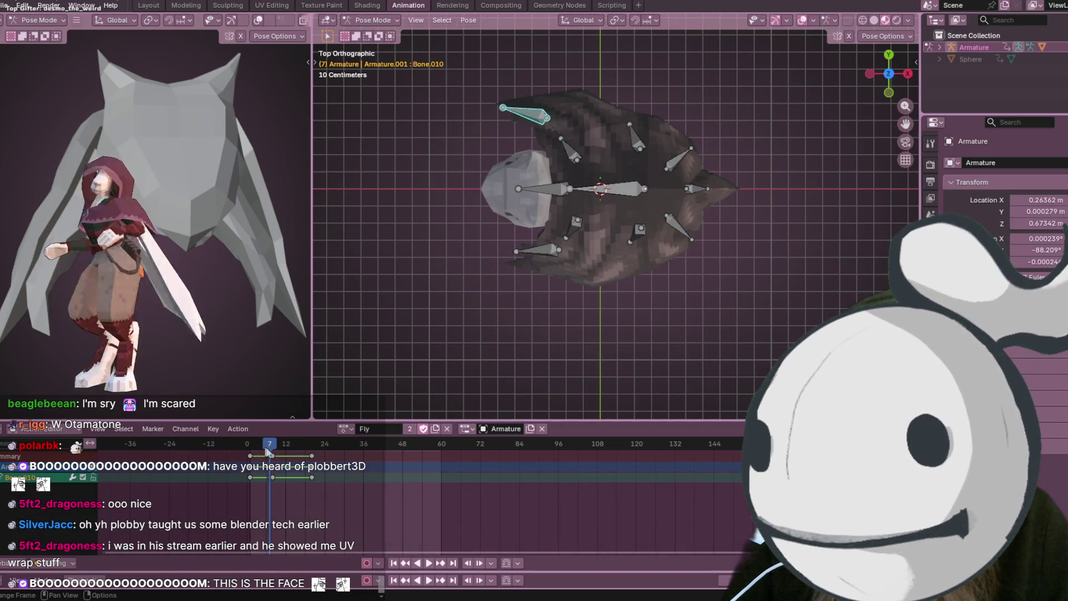
key("space")
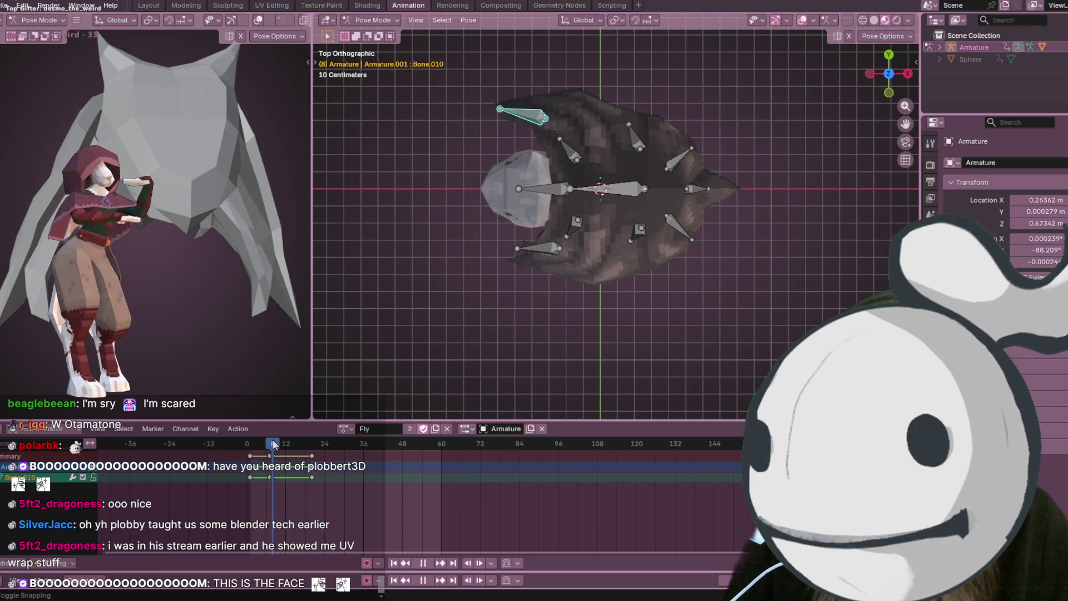
key("space")
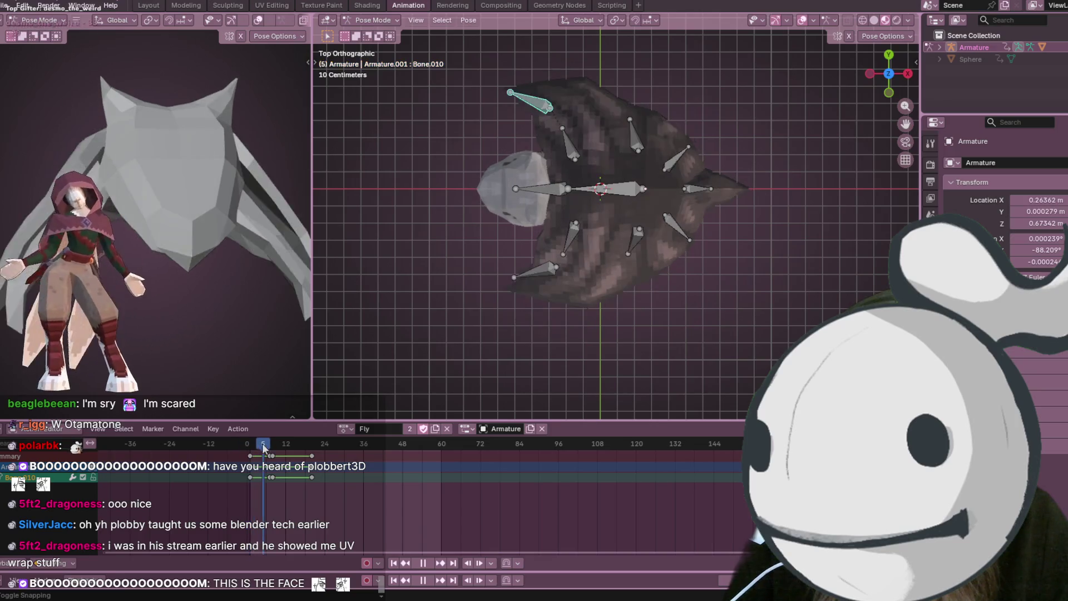
key("Escape")
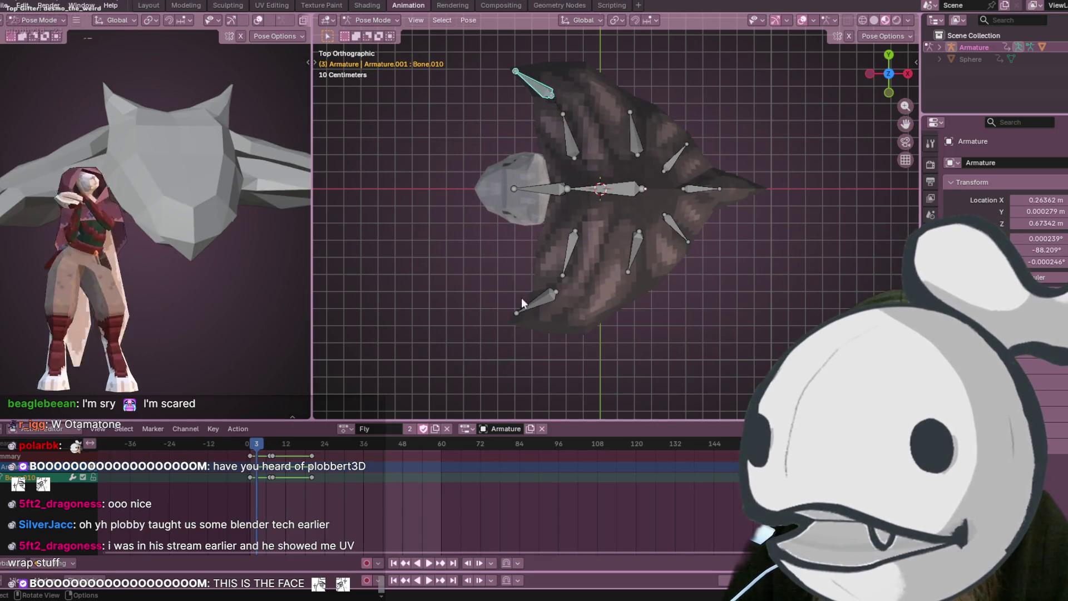
Select the two lower-left wing bones and scrub between frames 3 and 7, settling on frame 3
left_click(565, 292, "shift")
left_click(574, 254, "shift")
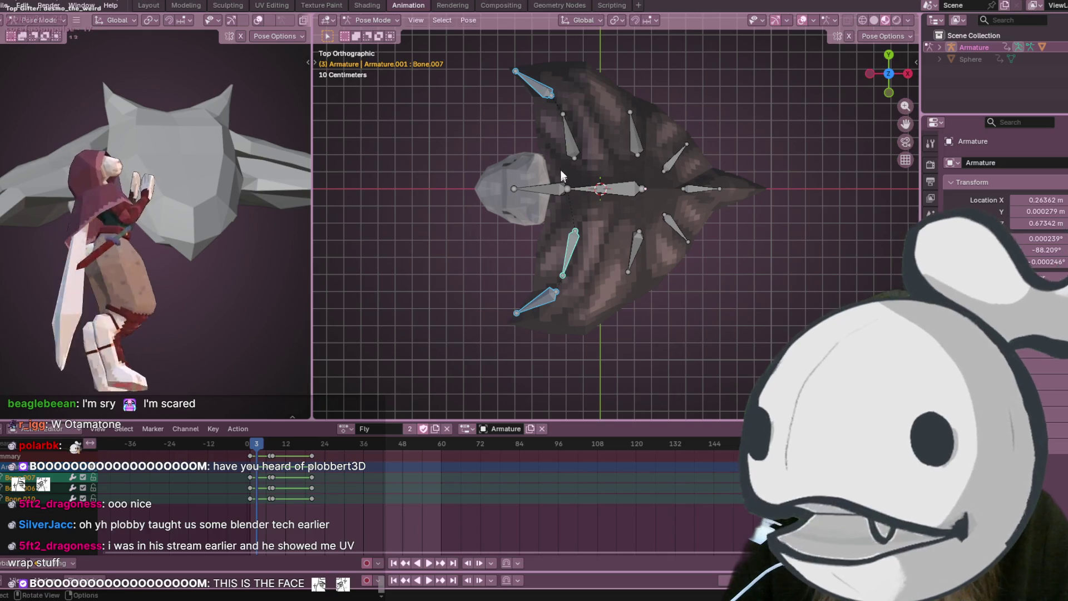
mouse_move(645, 200)
middle_mouse_down()
mouse_move(697, 109)
mouse_move(268, 401)
middle_mouse_up()
left_click_drag(266, 448, 238, 458)
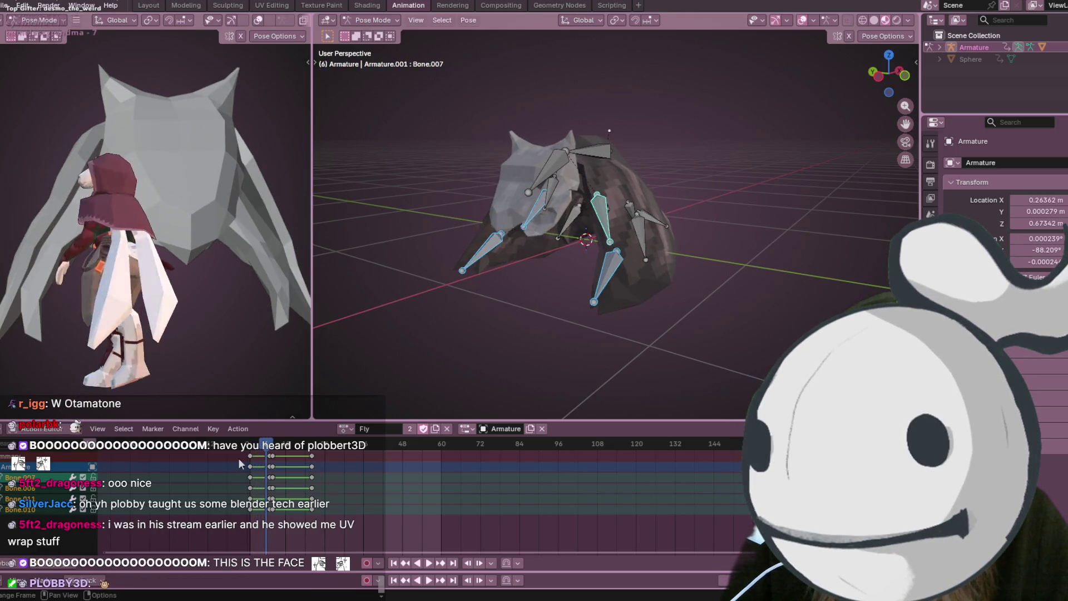
key("Right")
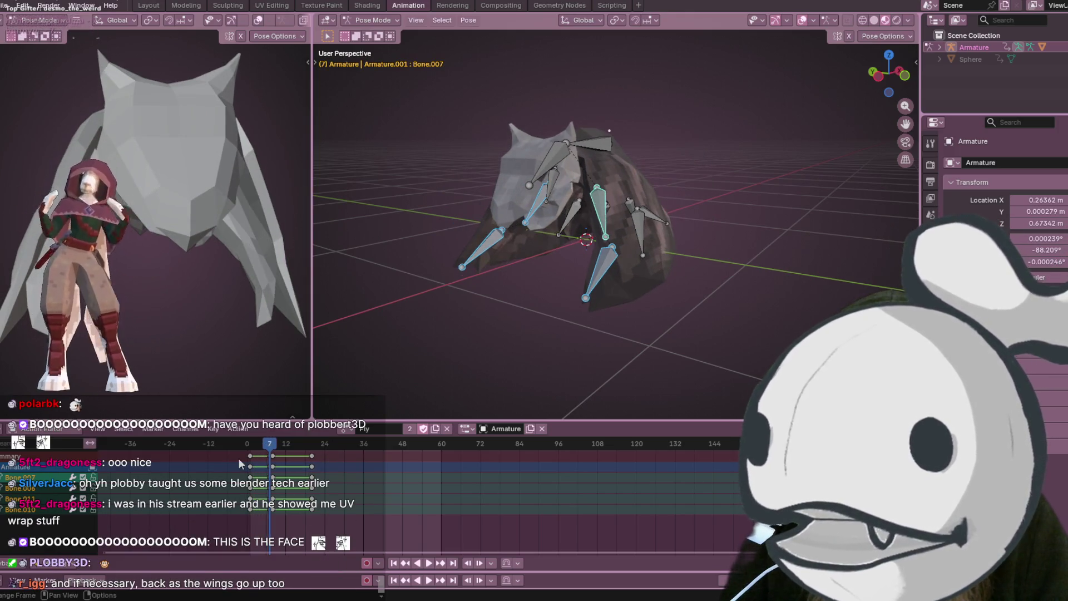
key("Left")
key("Left")
key("Left")
key("Left")
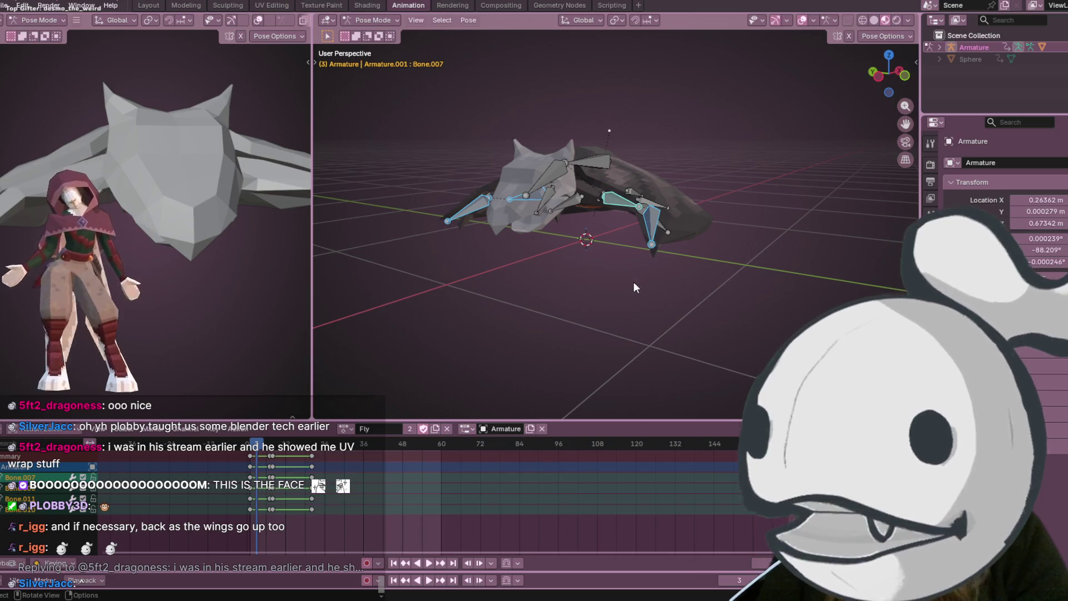
Step the action forward from frame 3 to 8 while orbiting the wing, then select the top bone Bone
middle_click_drag(641, 211, 690, 248)
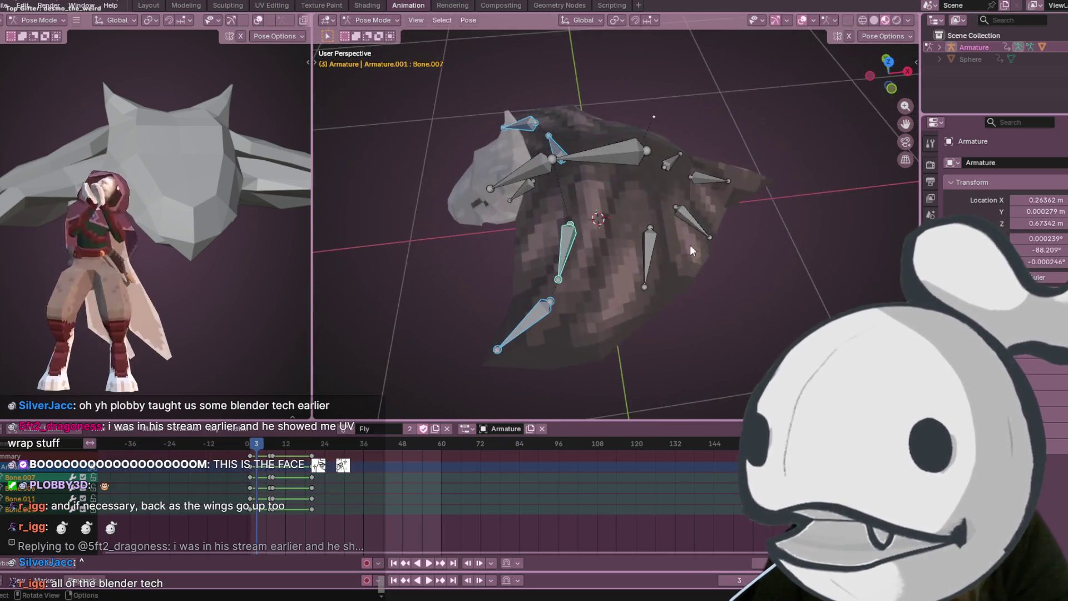
middle_click_drag(439, 390, 514, 284)
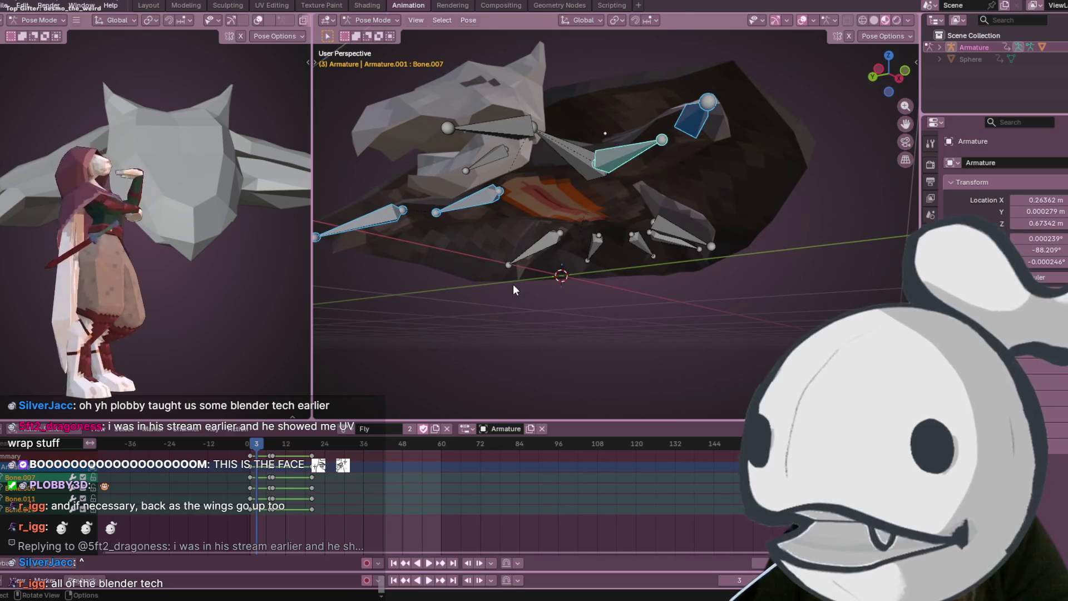
key("Right")
key("Right")
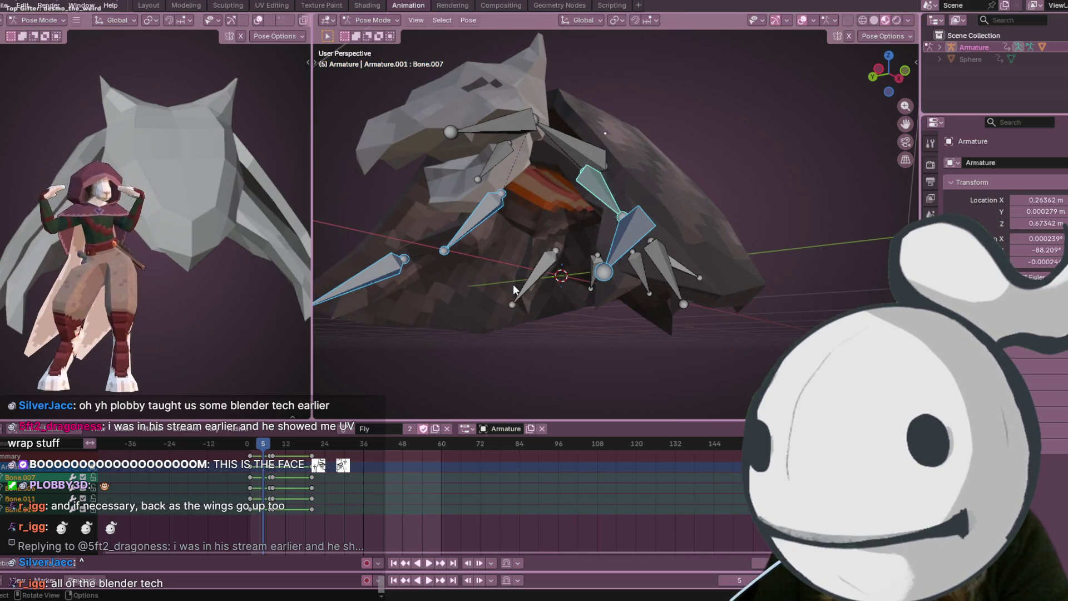
key("Right")
key("Right")
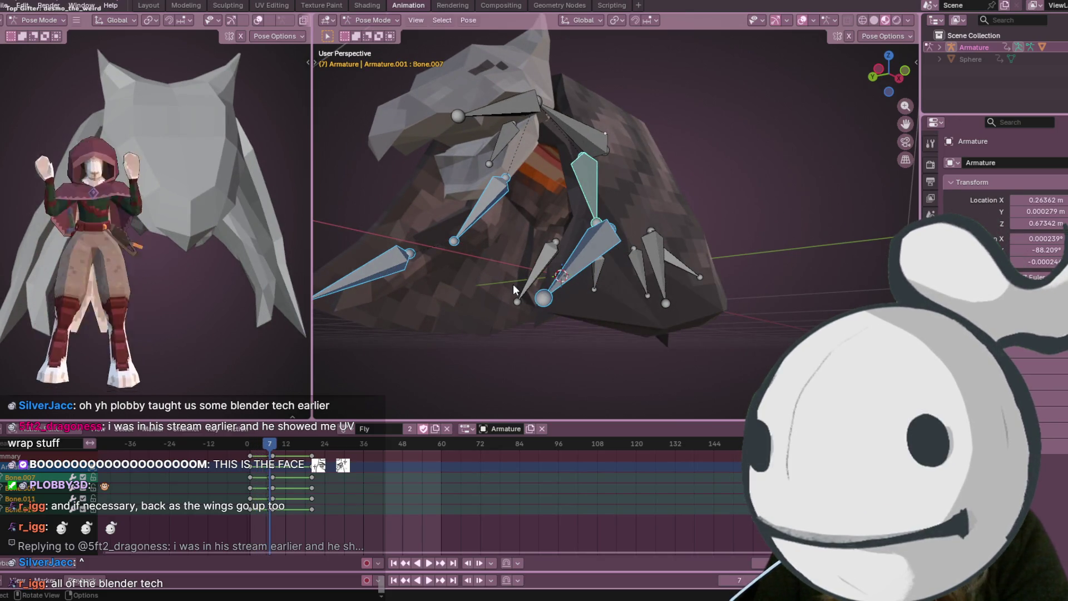
key("Right")
scroll(523, 286, "down", 3)
mouse_move(709, 217)
middle_mouse_down()
mouse_move(695, 260)
mouse_move(664, 285)
mouse_move(692, 240)
mouse_move(644, 278)
middle_mouse_up()
left_click(619, 128)
scroll(393, 461, "up", 1)
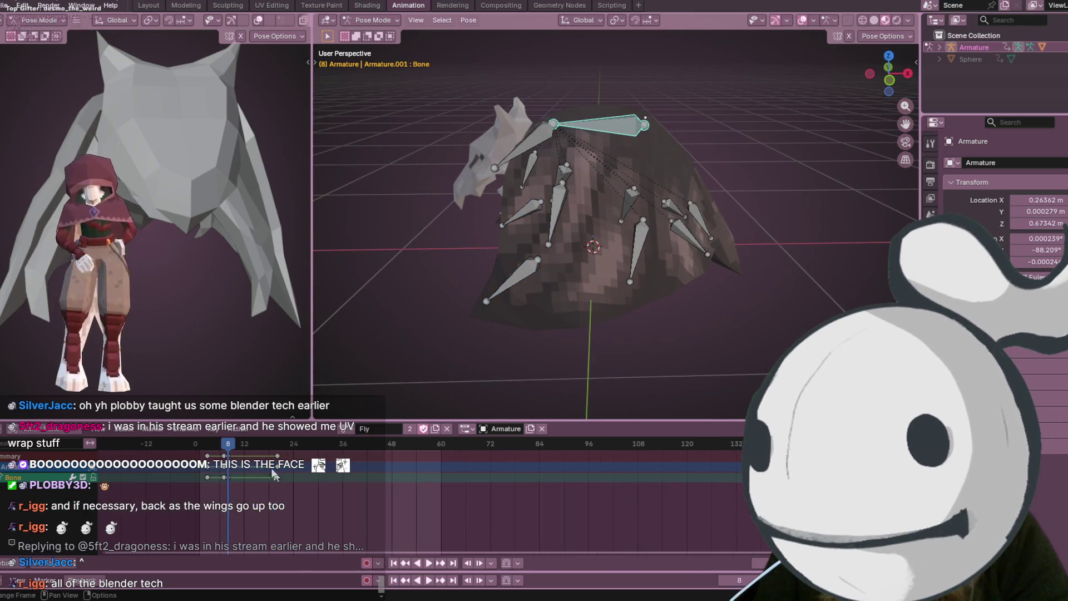
Return to frame 3 and play the Fly wing flap, then stop to inspect the pose
left_click(208, 451)
key("space")
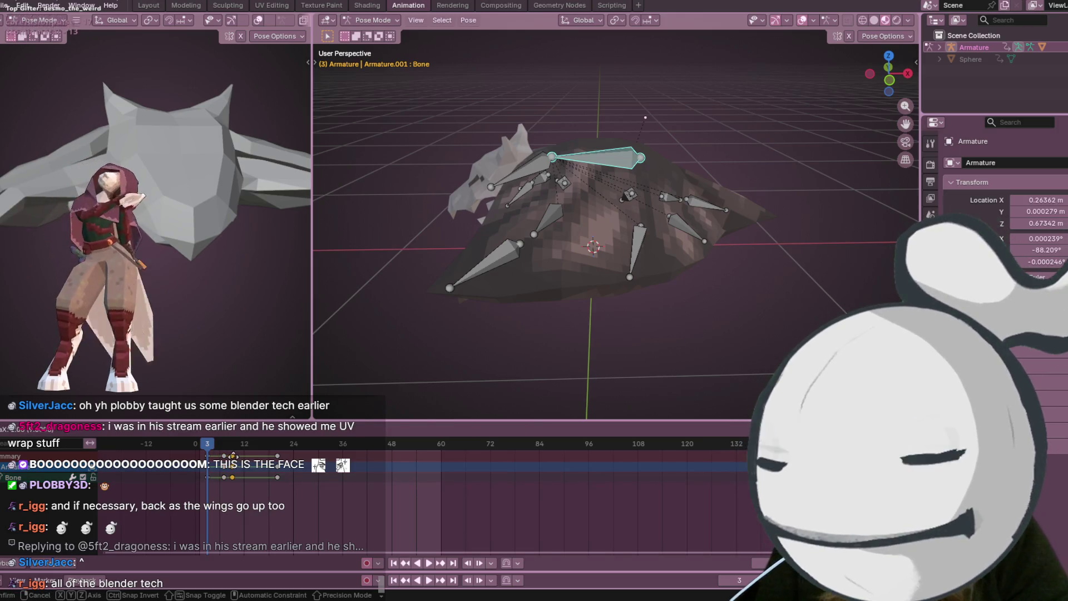
left_click(426, 562)
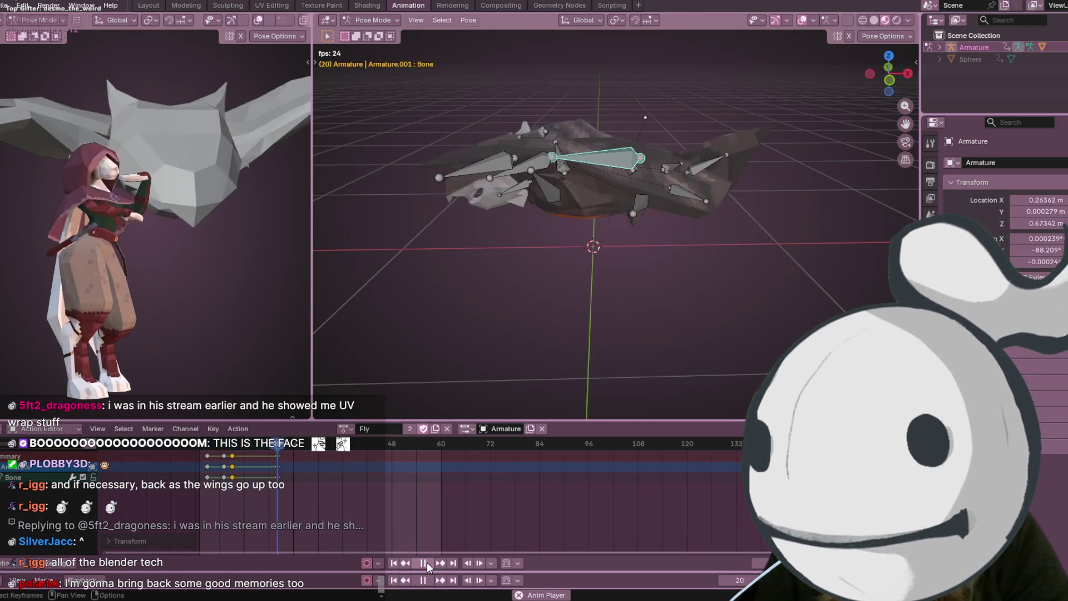
left_click(427, 561)
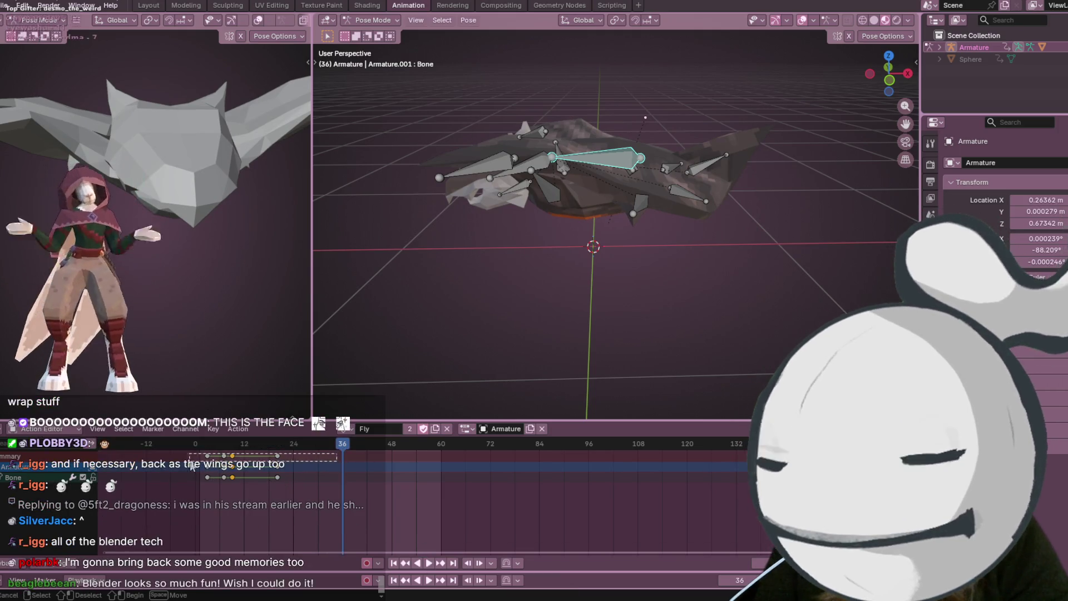
Select wing bones Bone.006, Bone.007 and Bone.010 at frame 7 and look straight down on the rig
left_click(467, 177)
mouse_move(576, 180)
middle_mouse_down()
mouse_move(608, 175)
mouse_move(568, 146)
middle_mouse_up()
scroll(608, 176, "up", 3)
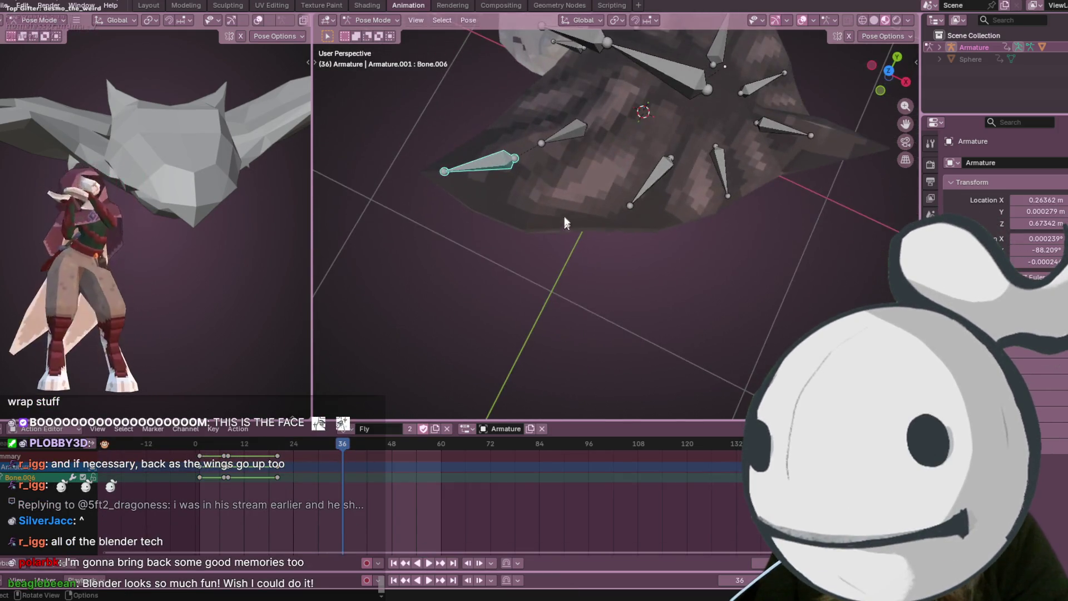
left_click(566, 138, "shift")
key("Down")
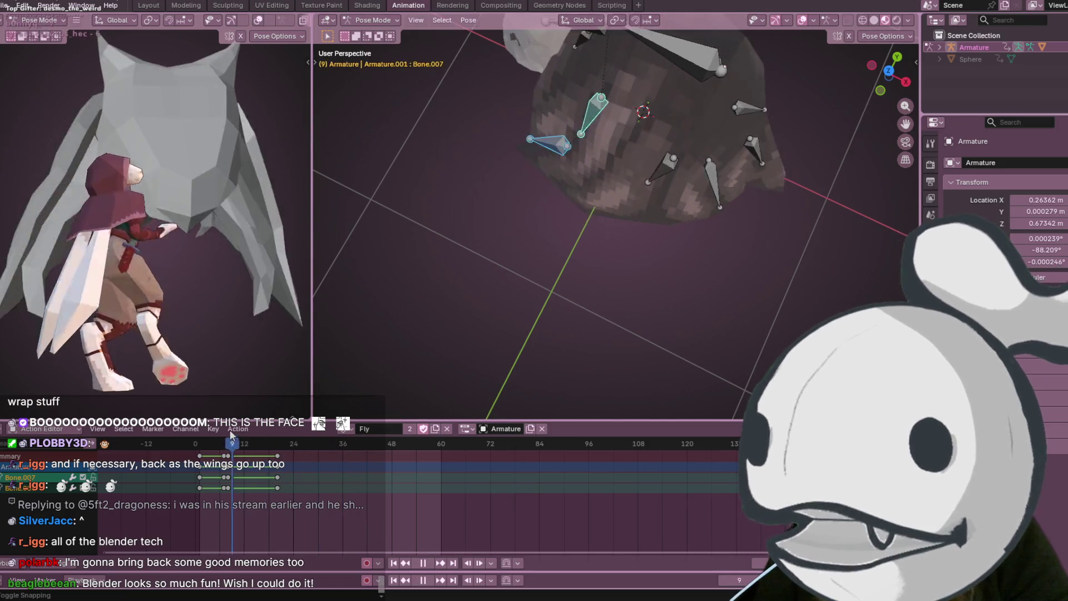
key("Down")
mouse_move(583, 172)
middle_mouse_down()
mouse_move(706, 87)
mouse_move(604, 173)
middle_mouse_up()
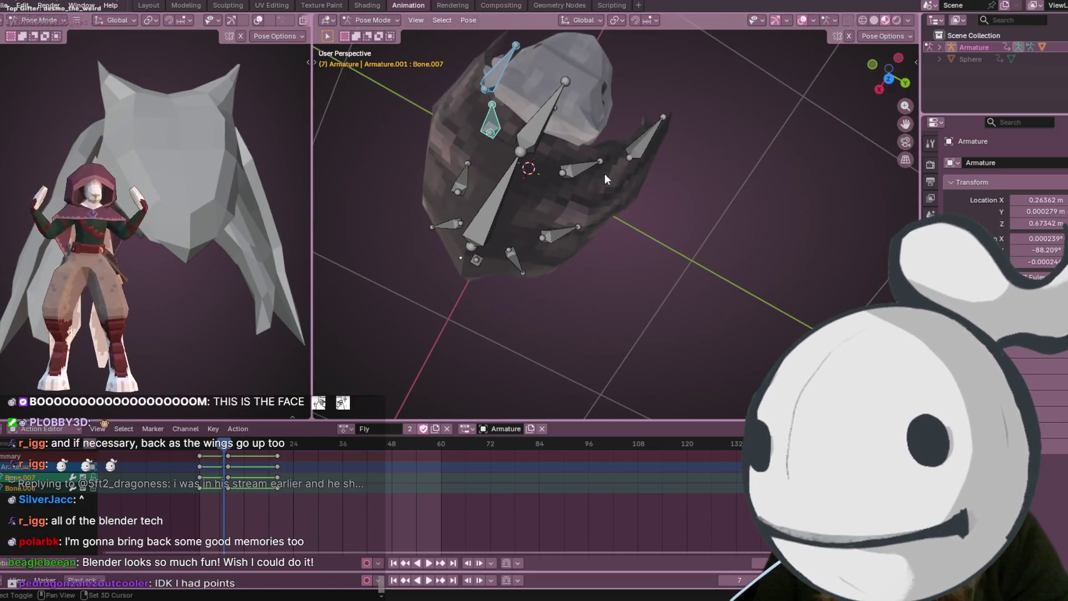
left_click(501, 69, "shift")
left_click(647, 133, "shift")
left_click(899, 59)
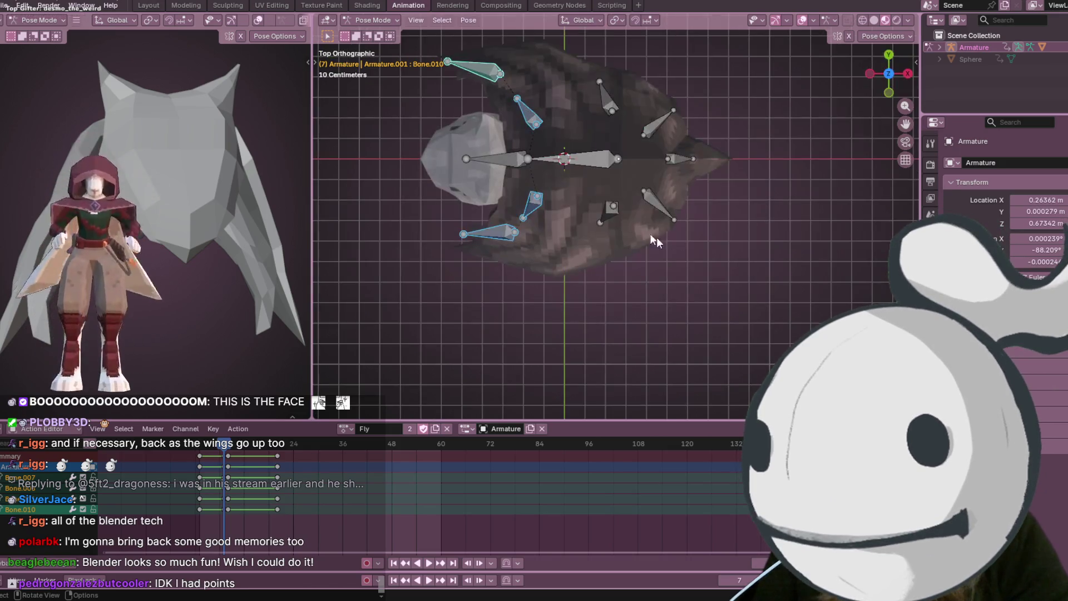
scroll(614, 214, "up", 1)
scroll(655, 176, "down", 2)
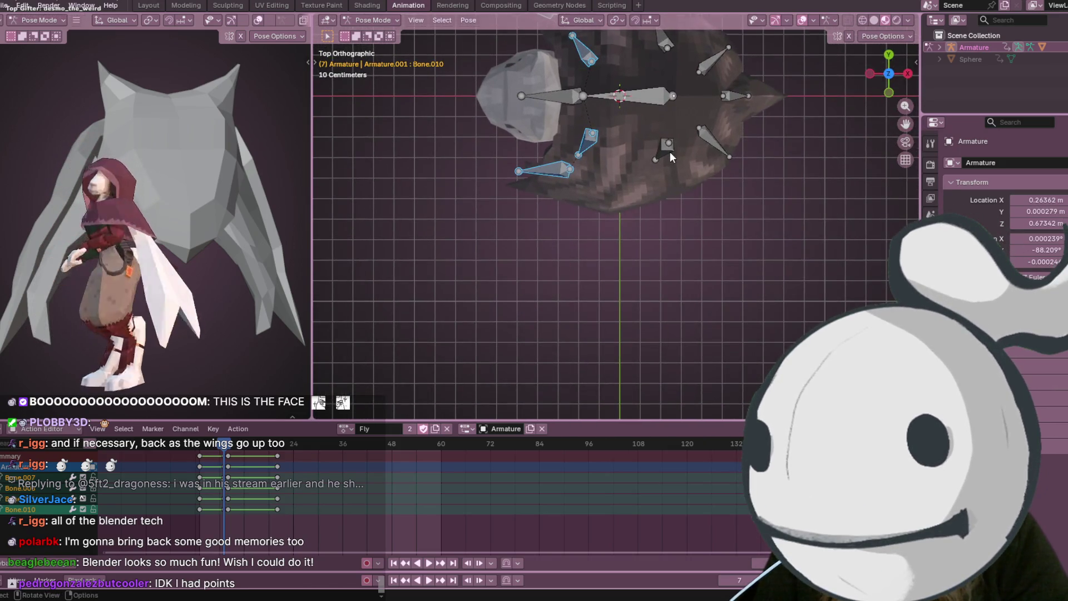
scroll(670, 151, "down", 1)
scroll(671, 151, "down", 1)
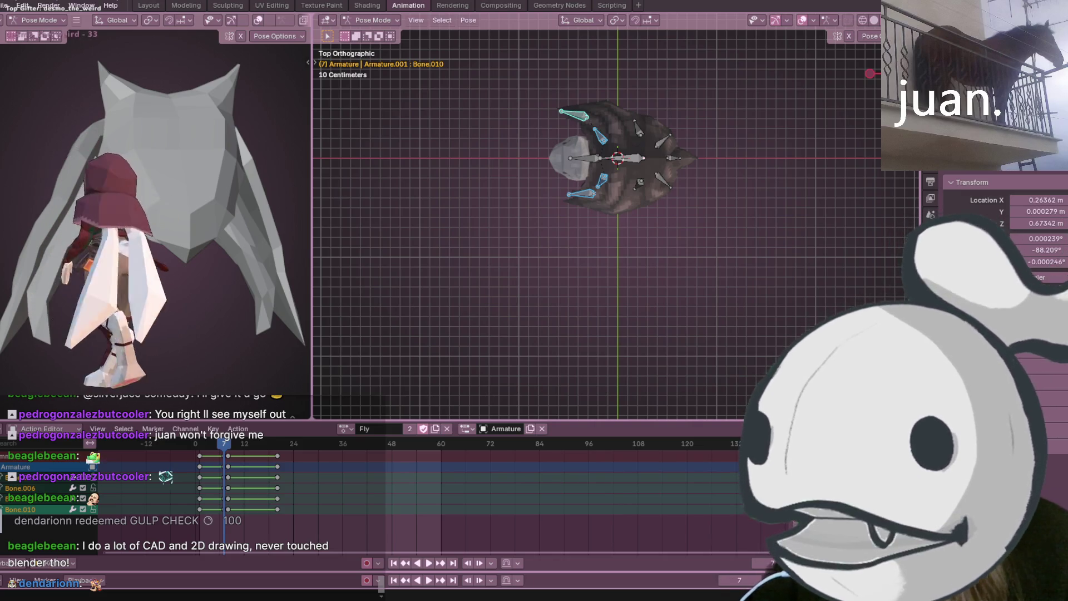
scroll(637, 100, "up", 2)
scroll(618, 196, "up", 2)
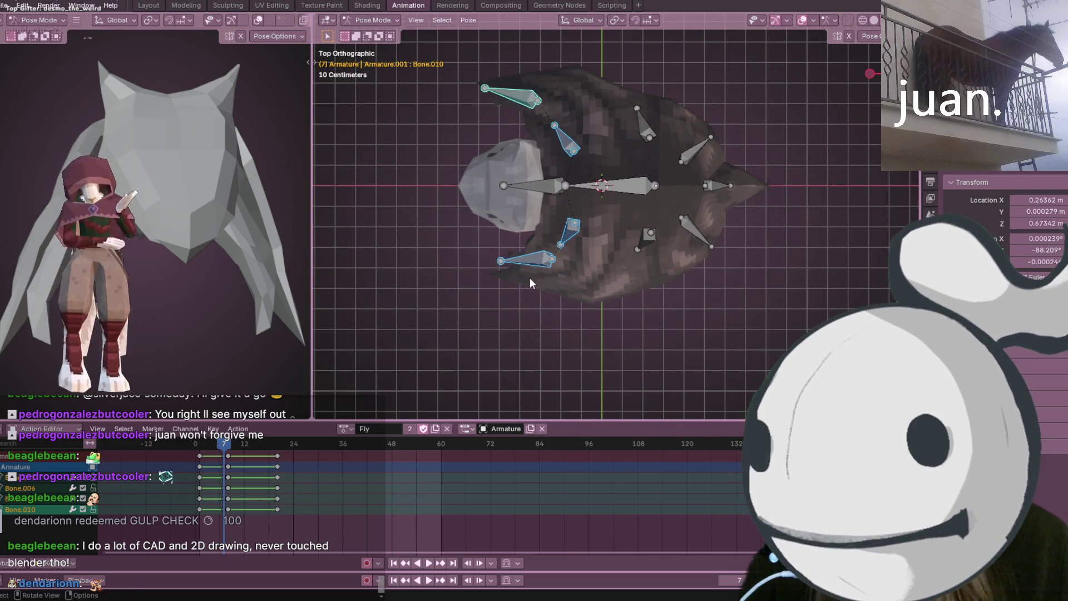
Move Bone.006 and Bone.010 left and rotate Bone.007, auto-keying the new frame-7 pose
left_click(541, 261)
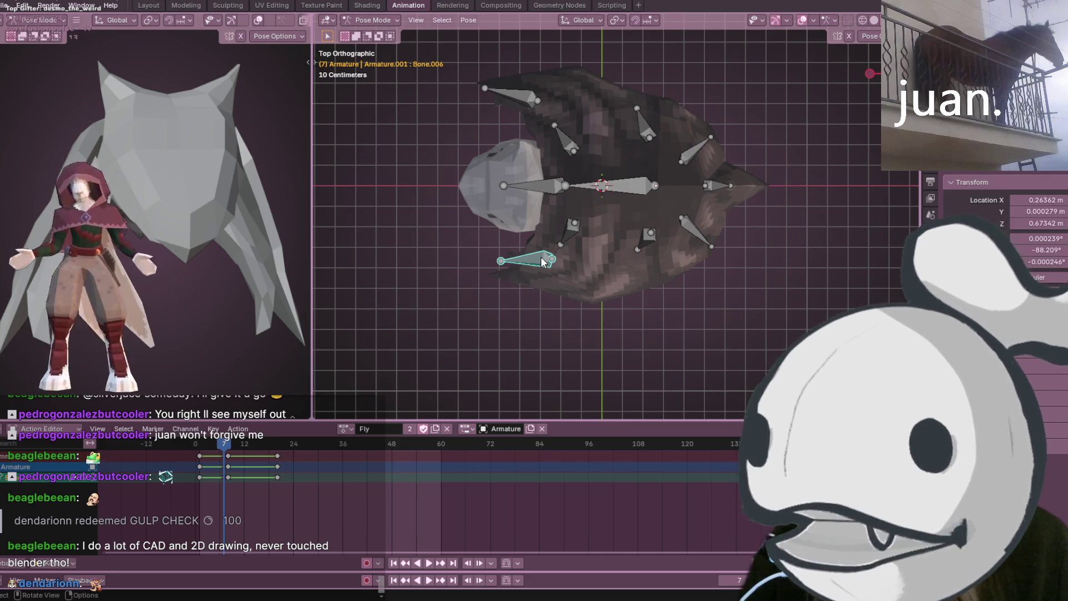
left_click_drag(542, 261, 503, 261)
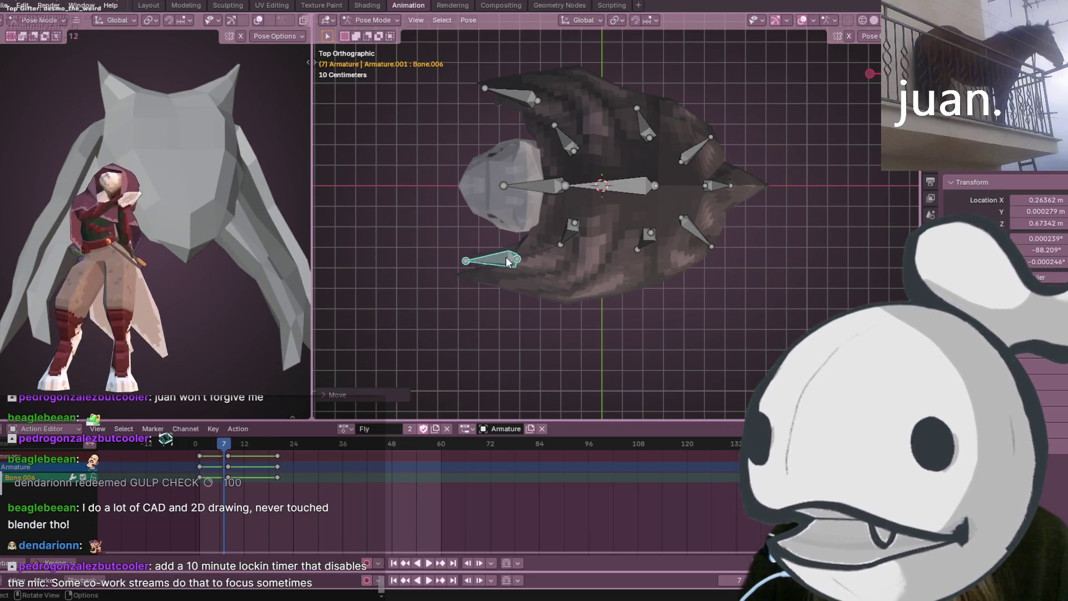
left_click_drag(529, 86, 501, 90)
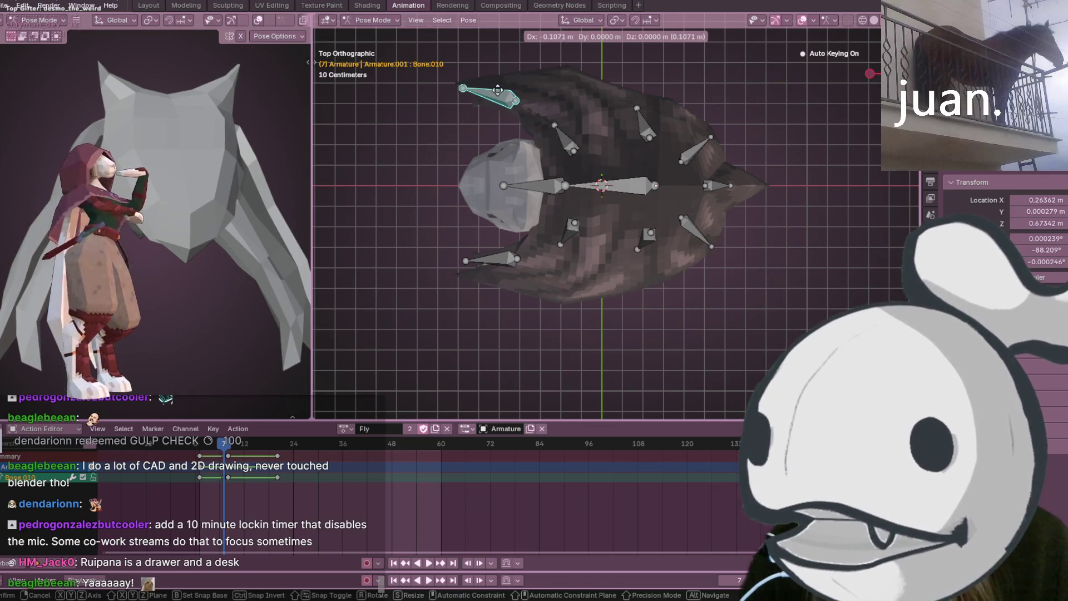
left_click(498, 90)
left_click(573, 224)
key("r")
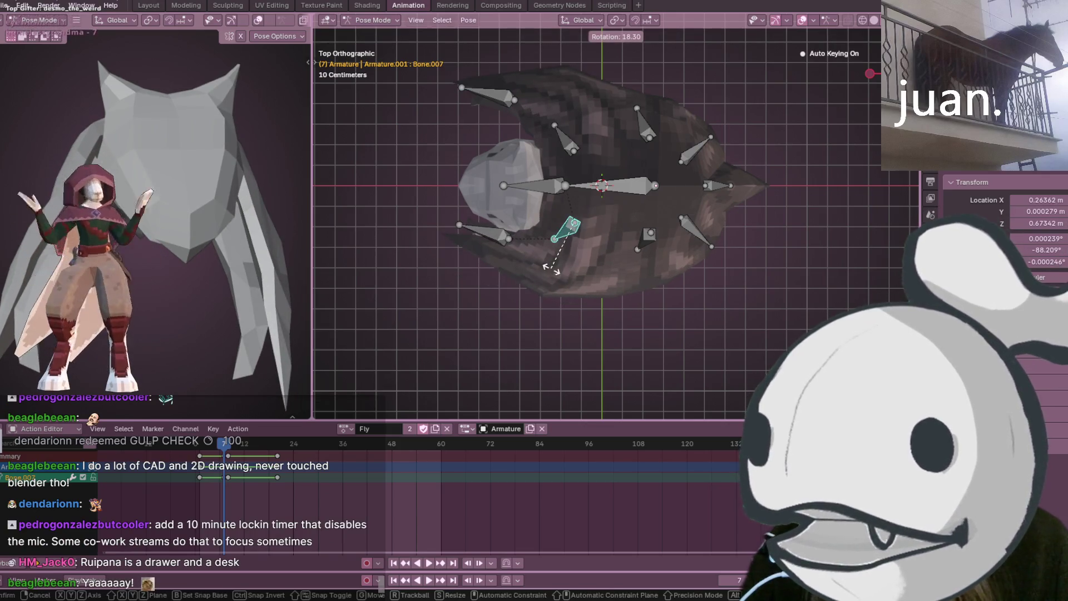
left_click(574, 281)
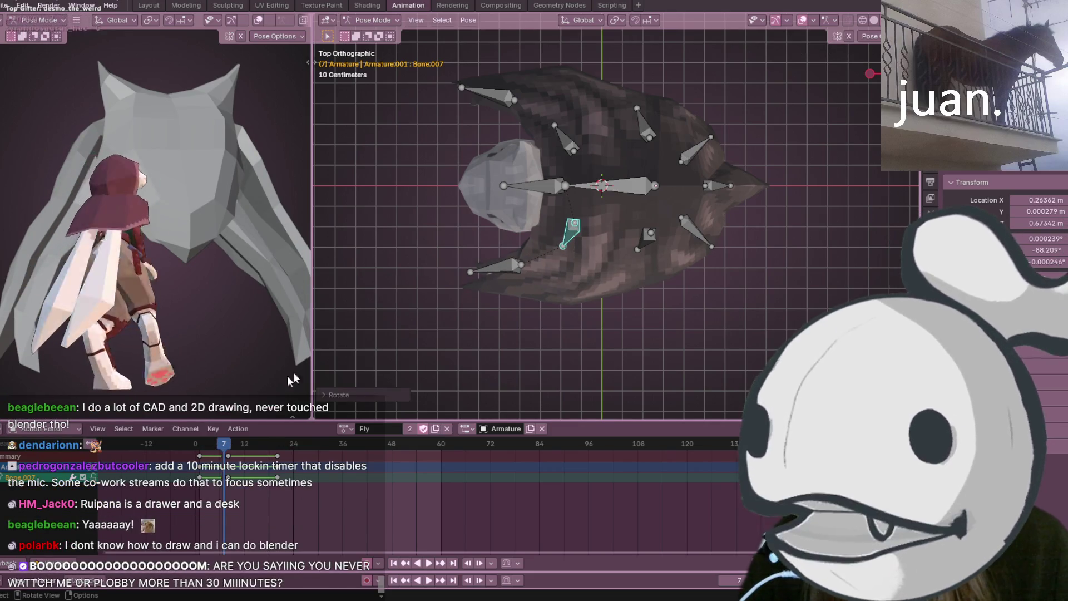
Replay the re-keyed Fly flap from frame 0 in a tilted perspective view
left_click(395, 565)
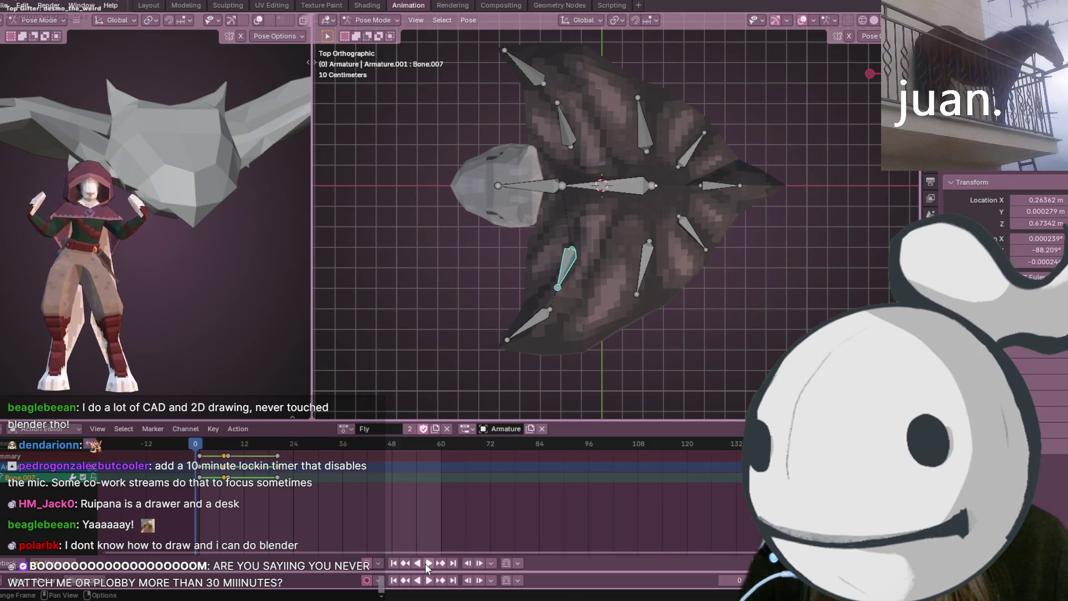
left_click(426, 563)
mouse_move(540, 340)
middle_mouse_down()
mouse_move(636, 267)
mouse_move(681, 185)
mouse_move(665, 213)
mouse_move(624, 235)
mouse_move(631, 283)
middle_mouse_up()
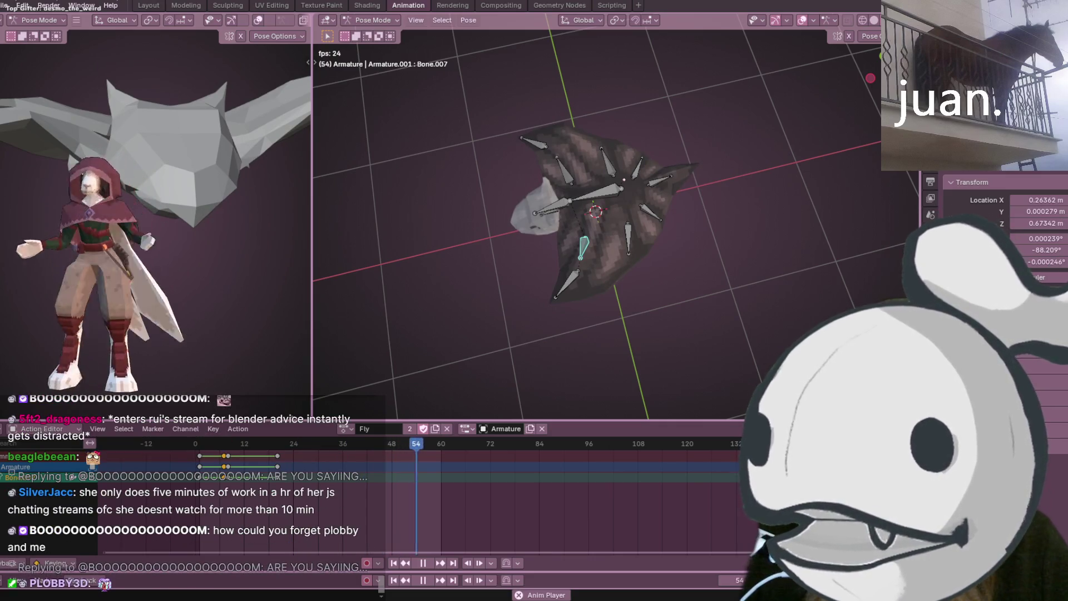
Watch the flap from high and low side angles, then from above, stopping playback at frame 7
mouse_move(589, 181)
middle_mouse_down()
mouse_move(773, 237)
mouse_move(497, 190)
mouse_move(626, 134)
middle_mouse_up()
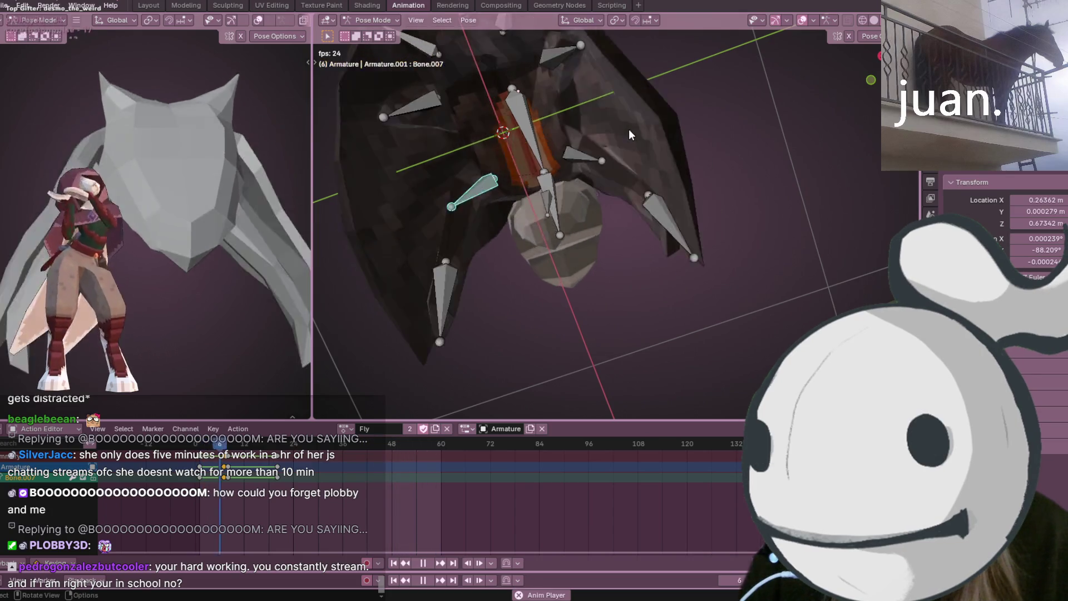
scroll(628, 129, "down", 5)
mouse_move(628, 129)
middle_mouse_down()
mouse_move(613, 172)
mouse_move(624, 292)
mouse_move(562, 458)
middle_mouse_up()
left_click(479, 580)
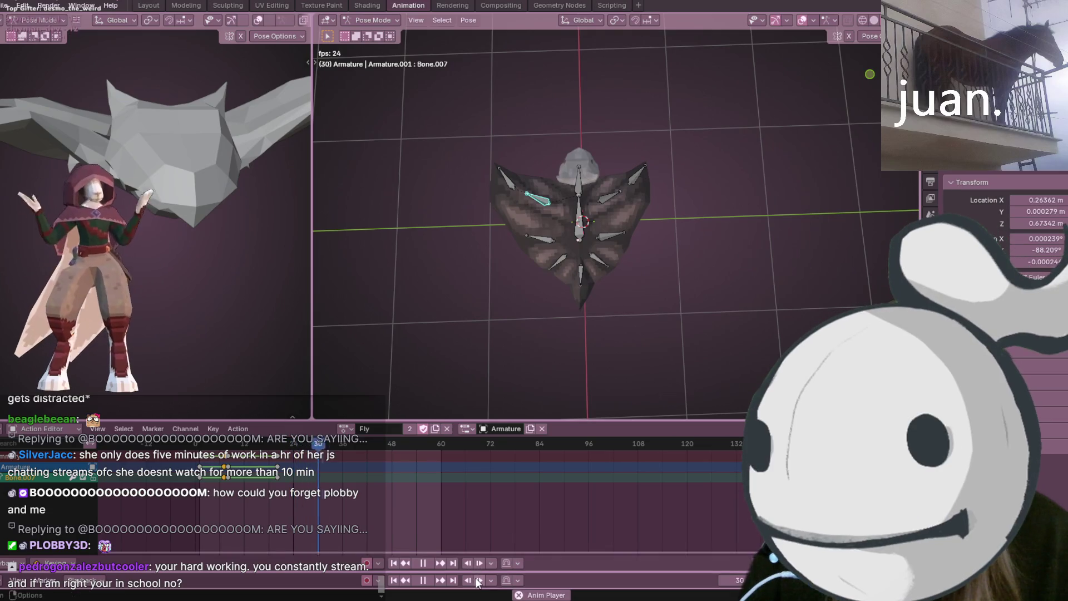
left_click(429, 562)
key("KP_7")
key("space")
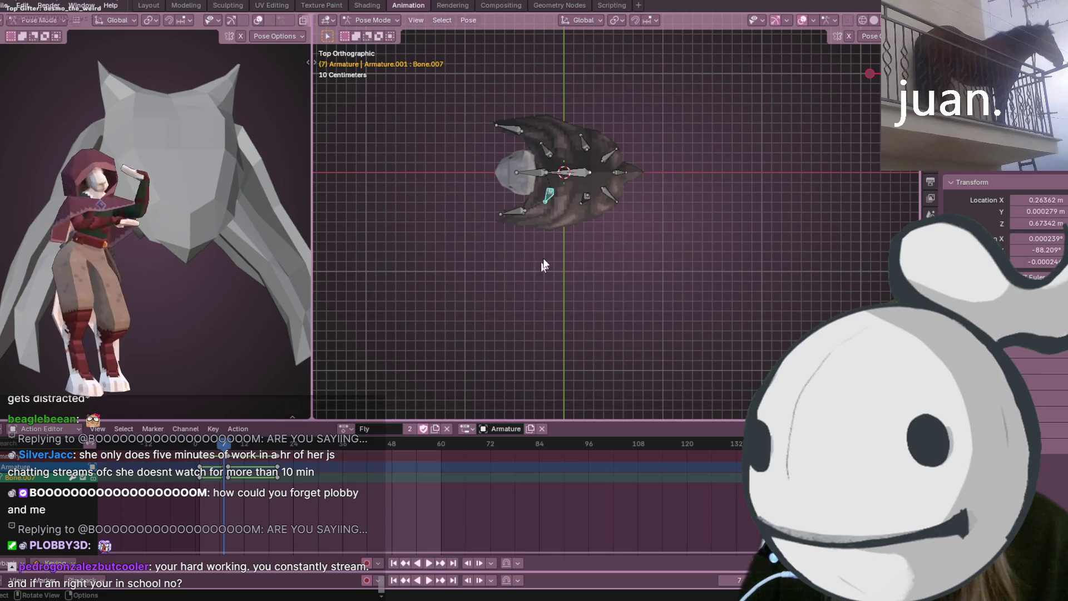
key("space")
key("space")
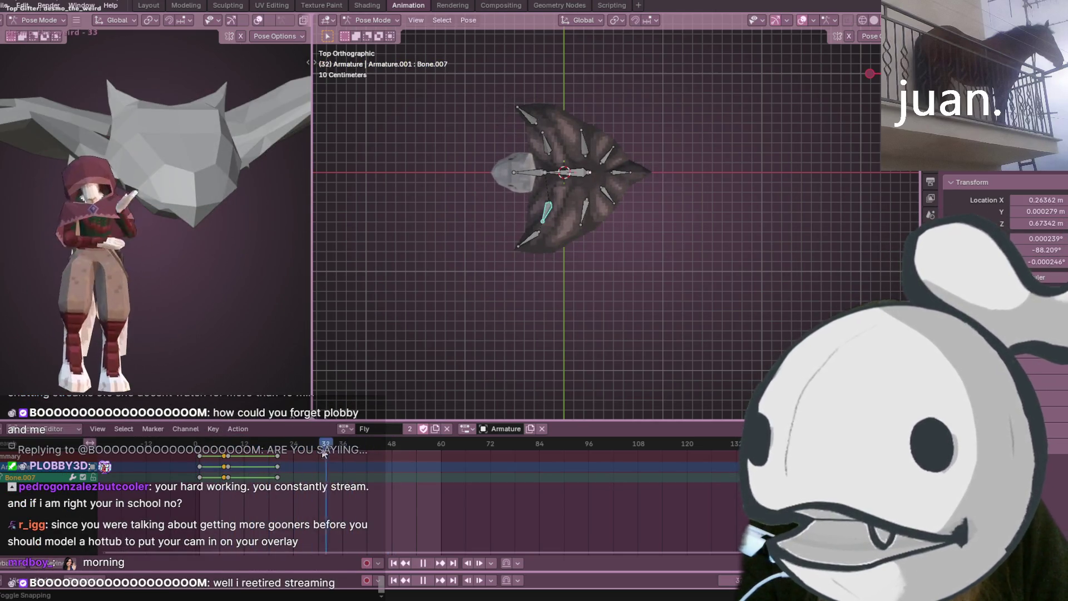
Scrub the action, switch to front view and rotate Bone.011 to refine the frame-7 wing pose
left_click_drag(293, 453, 333, 458)
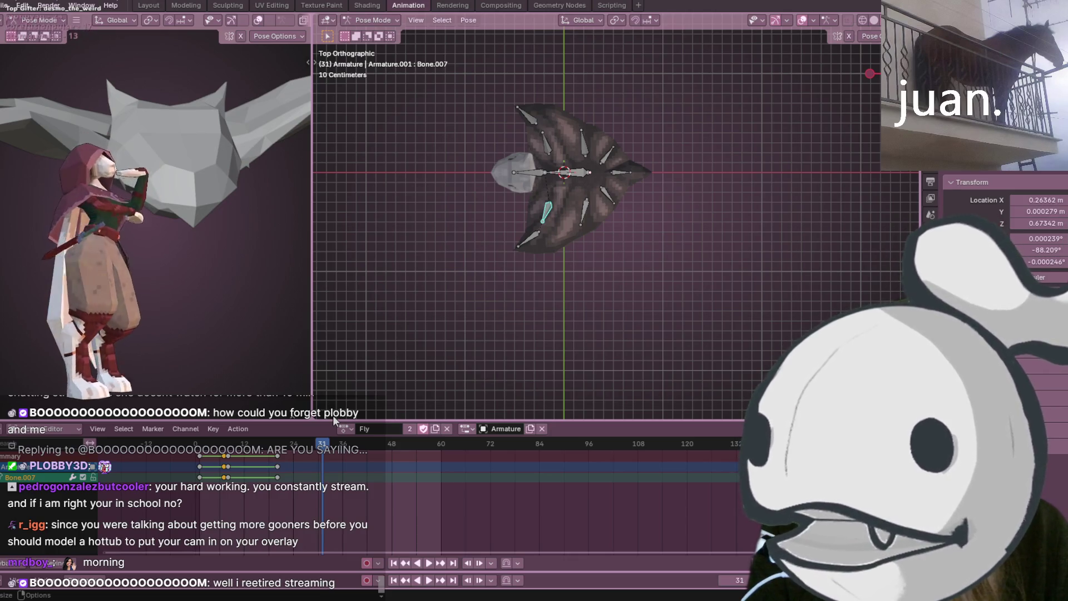
middle_click_drag(598, 192, 597, 173)
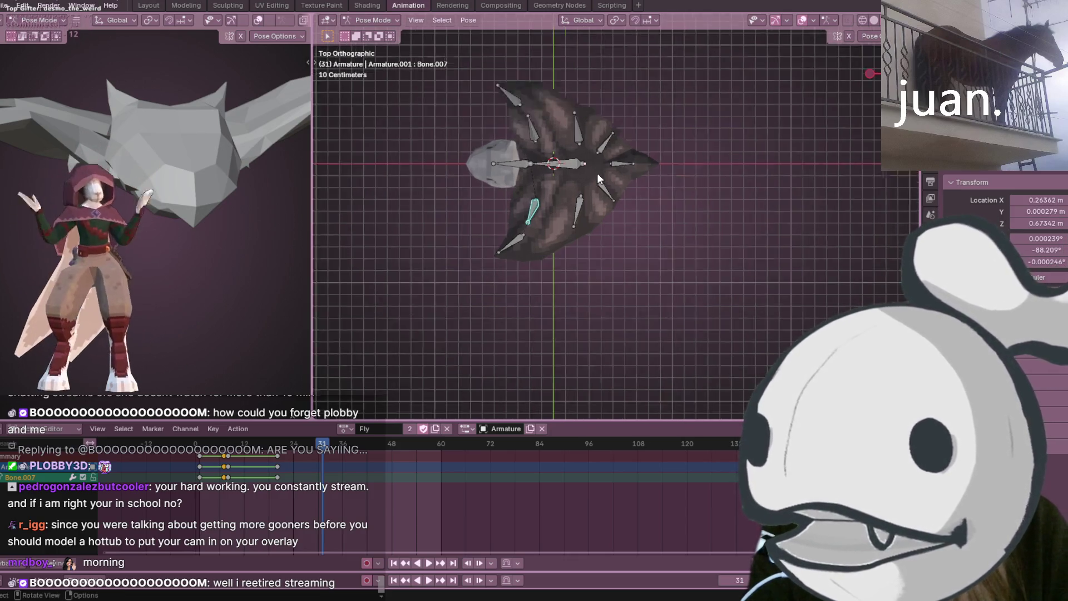
scroll(597, 173, "up", 3)
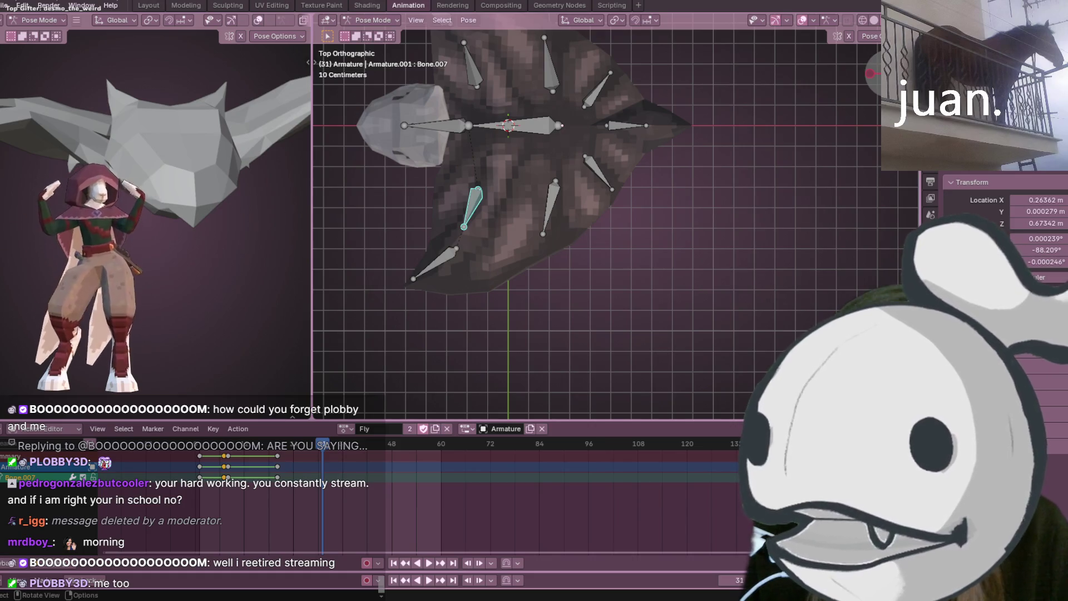
key("KP_1")
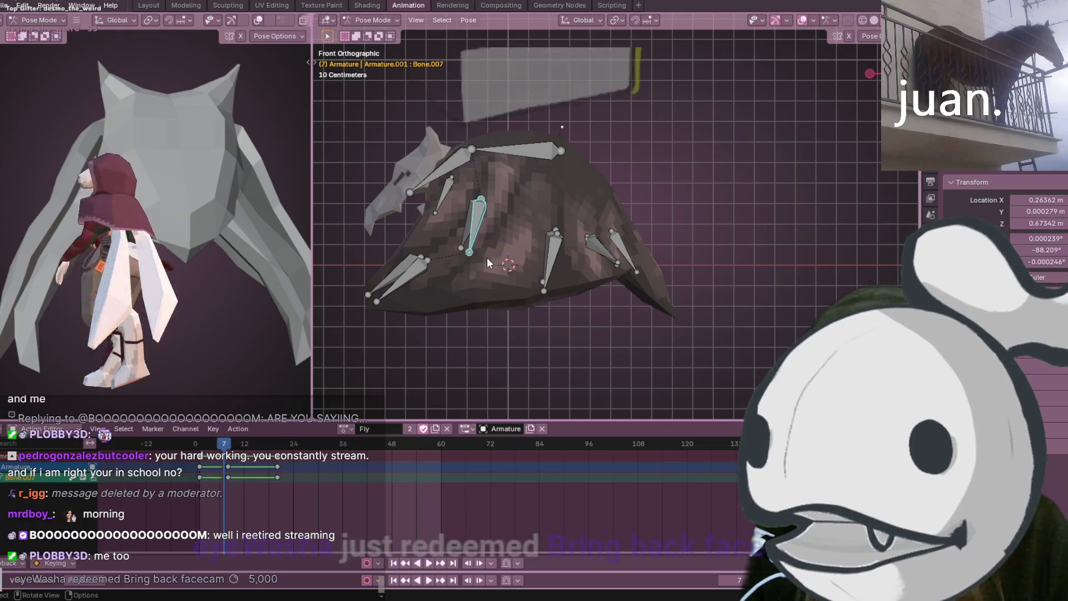
left_click(486, 257)
key("r")
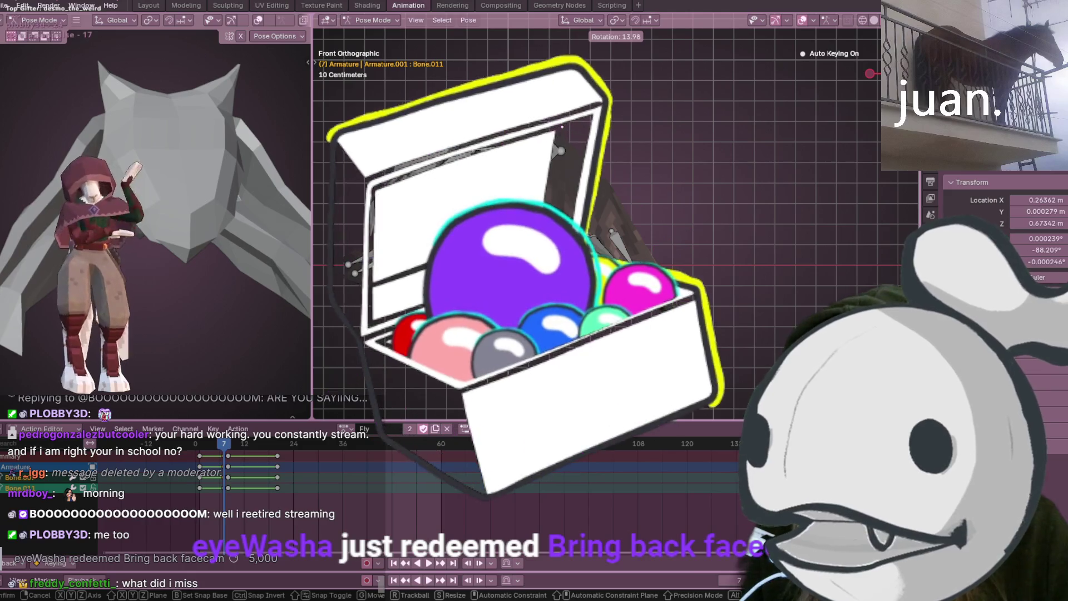
key("Return")
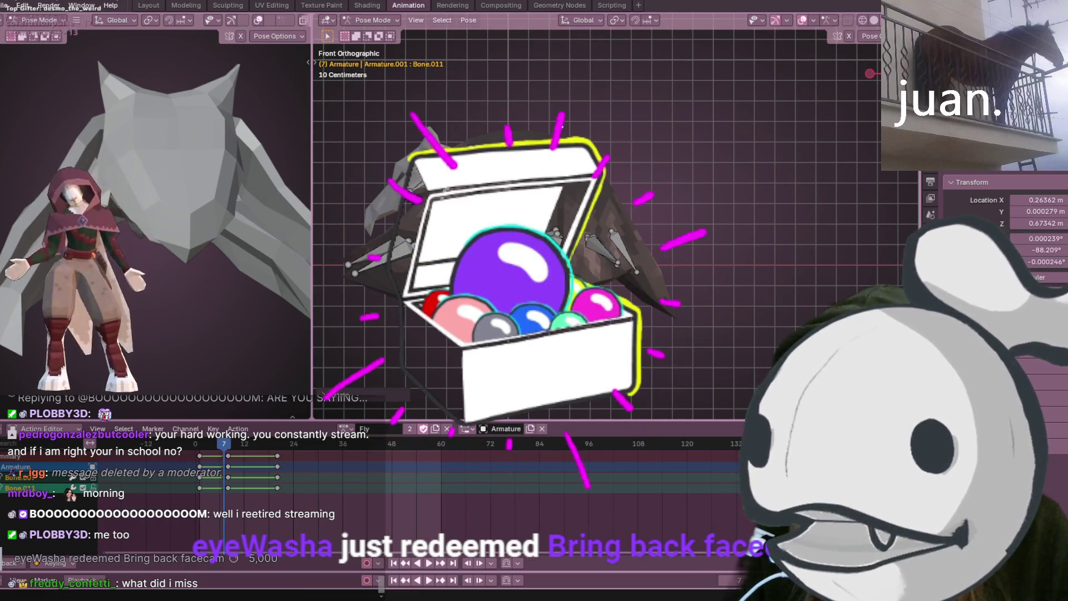
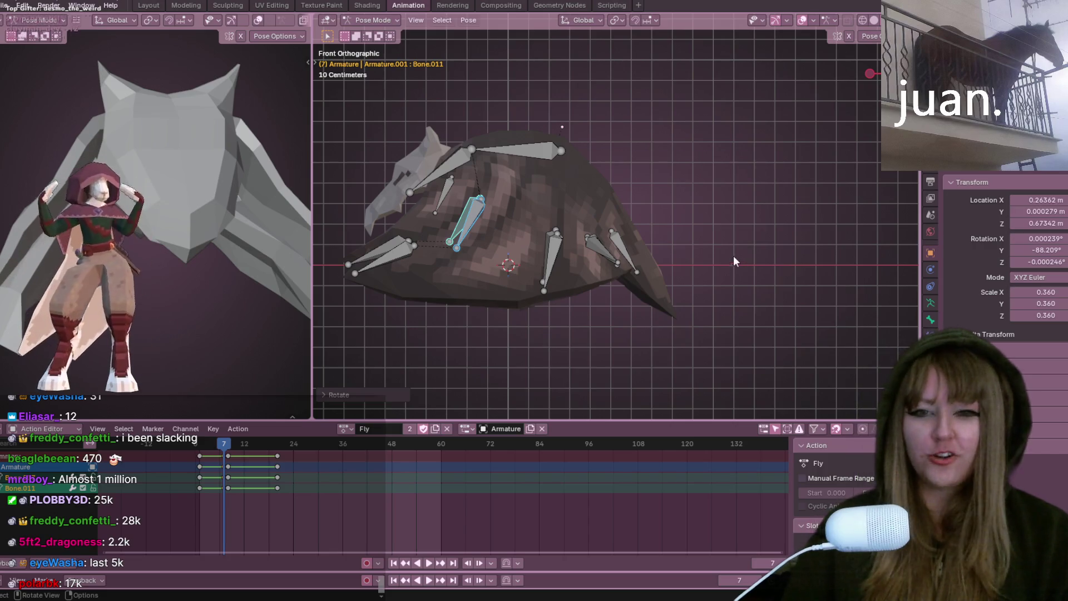
Scrub back to frame 2 and play the creature's Fly animation while orbiting the view
middle_click_drag(629, 242, 696, 220, "shift")
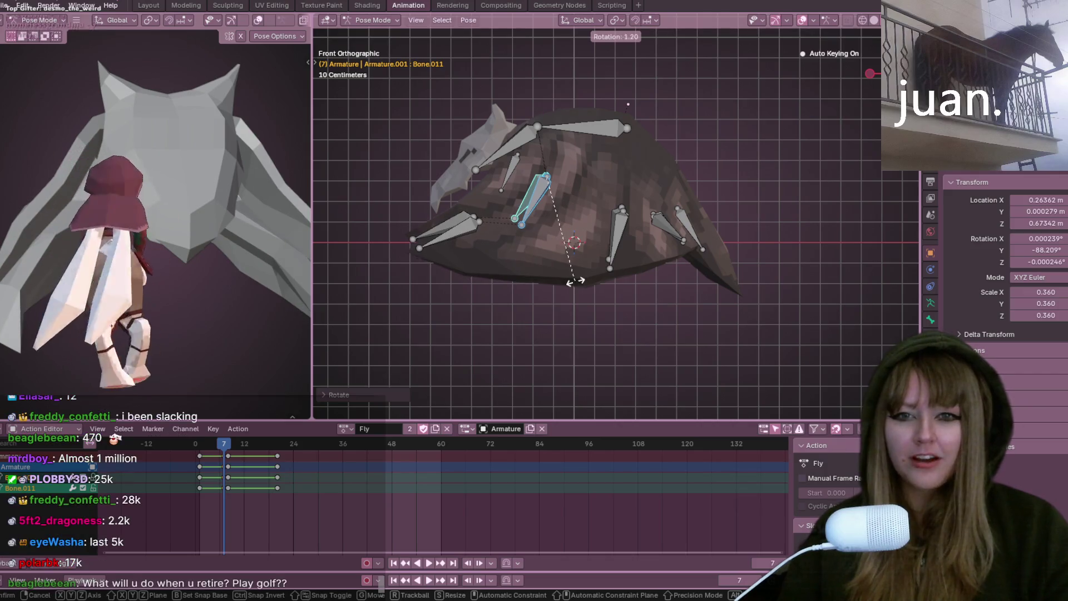
left_click_drag(235, 448, 202, 446)
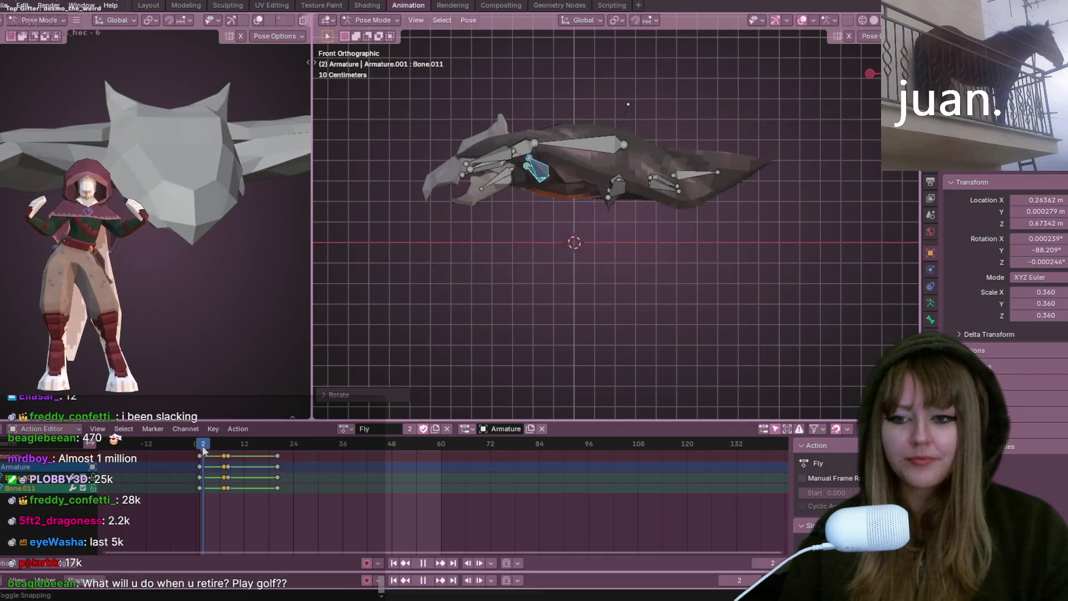
left_click(426, 564)
mouse_move(542, 367)
middle_mouse_down()
mouse_move(579, 312)
mouse_move(584, 324)
mouse_move(654, 318)
mouse_move(651, 261)
mouse_move(766, 134)
mouse_move(727, 183)
mouse_move(847, 107)
mouse_move(793, 167)
mouse_move(825, 248)
mouse_move(814, 234)
mouse_move(672, 314)
mouse_move(631, 306)
mouse_move(663, 299)
middle_mouse_up()
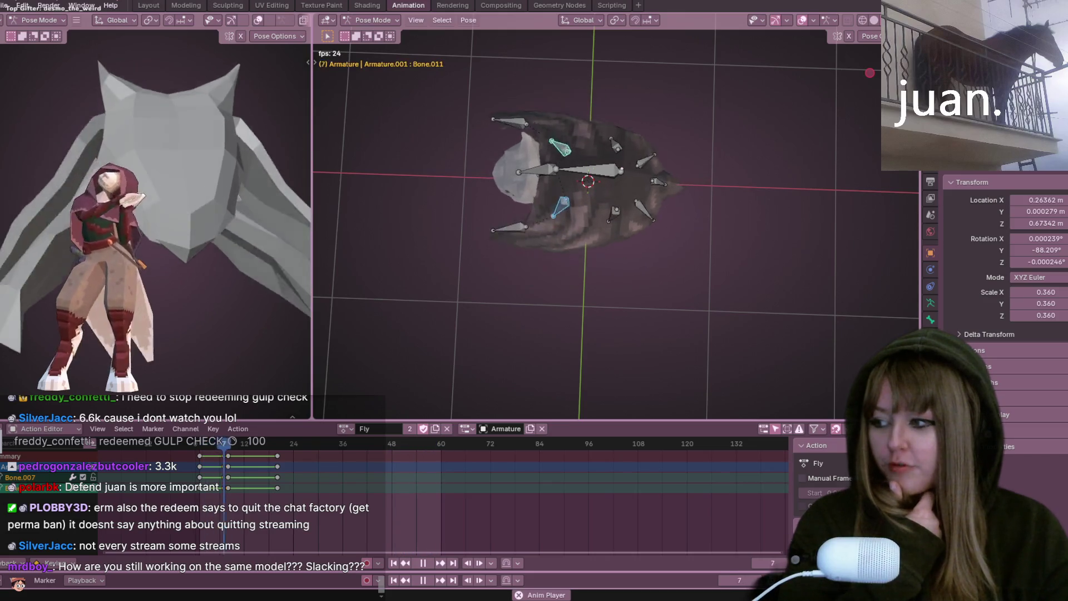
Bring the Twitch Channel Points browser window in front of Blender
mouse_move(1067, 67)
left_mouse_down()
mouse_move(636, 66)
mouse_move(689, 3)
left_mouse_up()
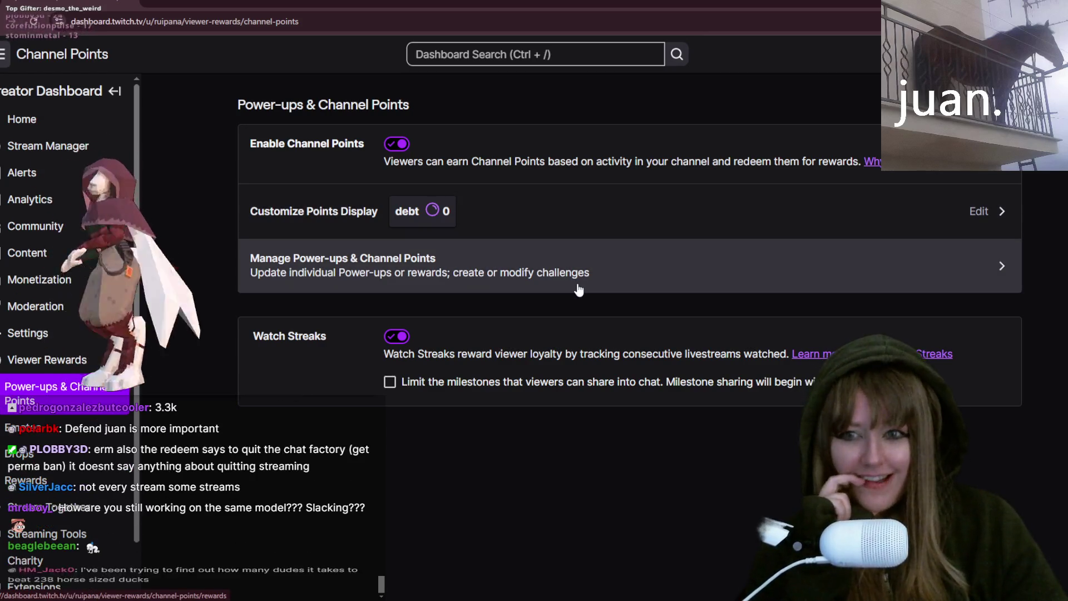
Edit the Retire reward's description to require two viewer redemptions, then leave the editor
left_click(579, 289)
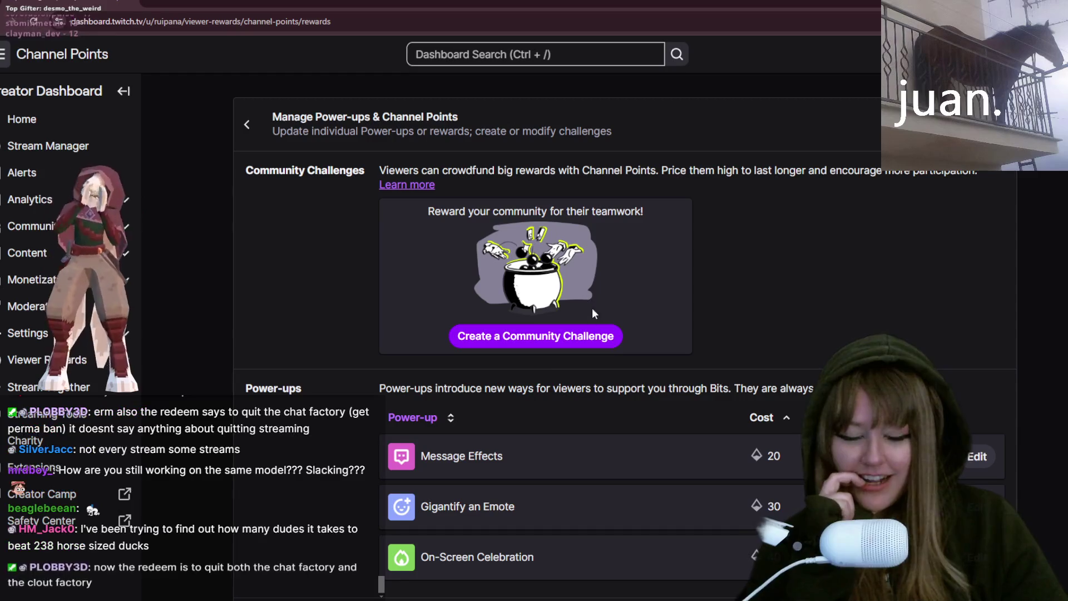
scroll(566, 371, "down", 1)
scroll(565, 370, "down", 2)
scroll(543, 371, "down", 3)
scroll(467, 301, "down", 1)
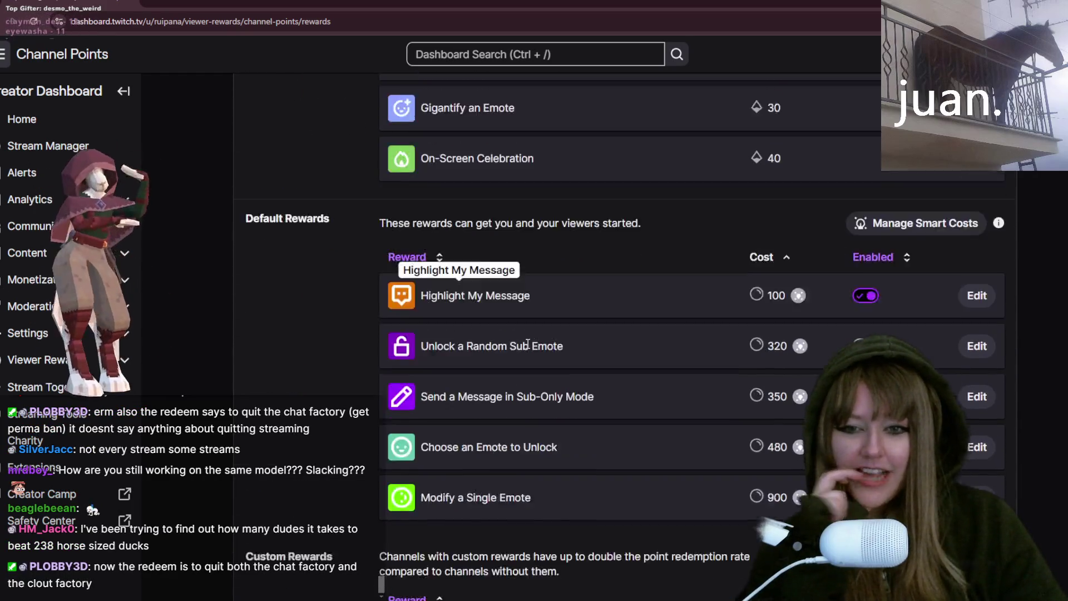
scroll(528, 342, "down", 4)
scroll(520, 365, "down", 4)
scroll(520, 370, "down", 2)
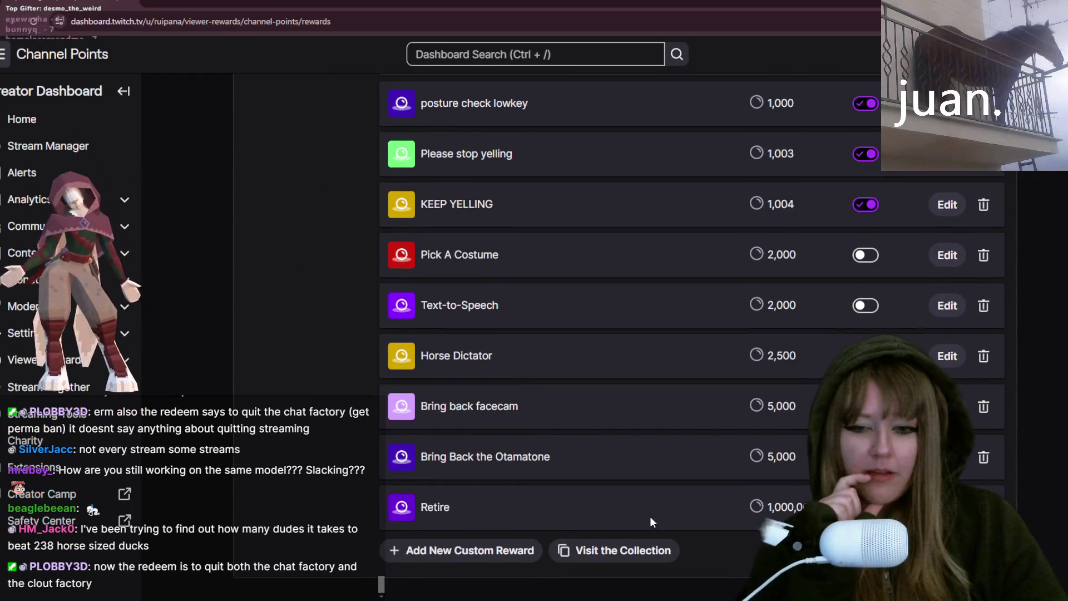
left_click(947, 507)
left_click(455, 211)
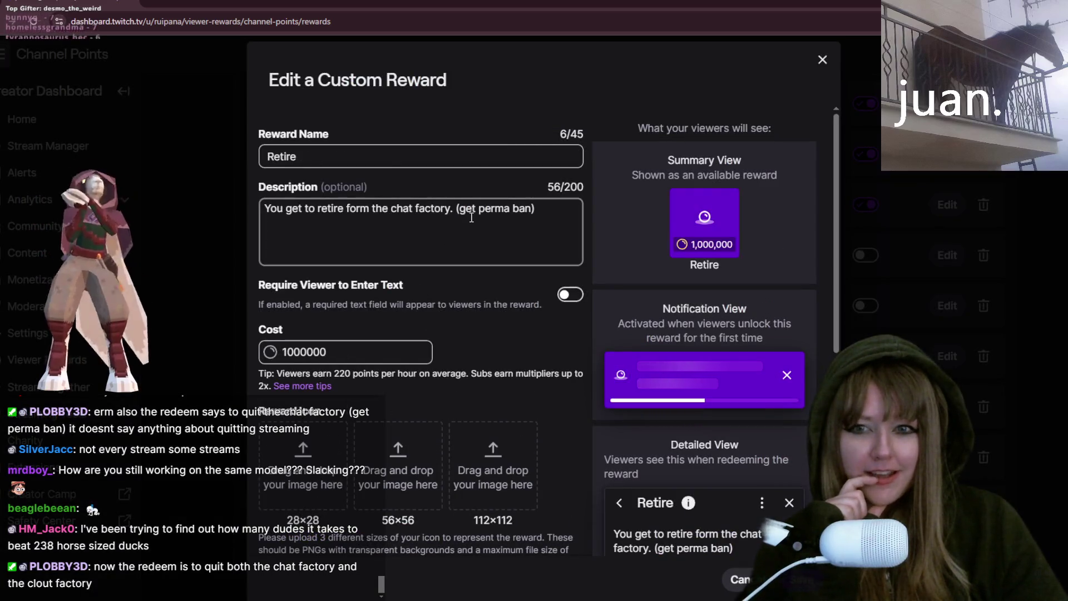
type("a")
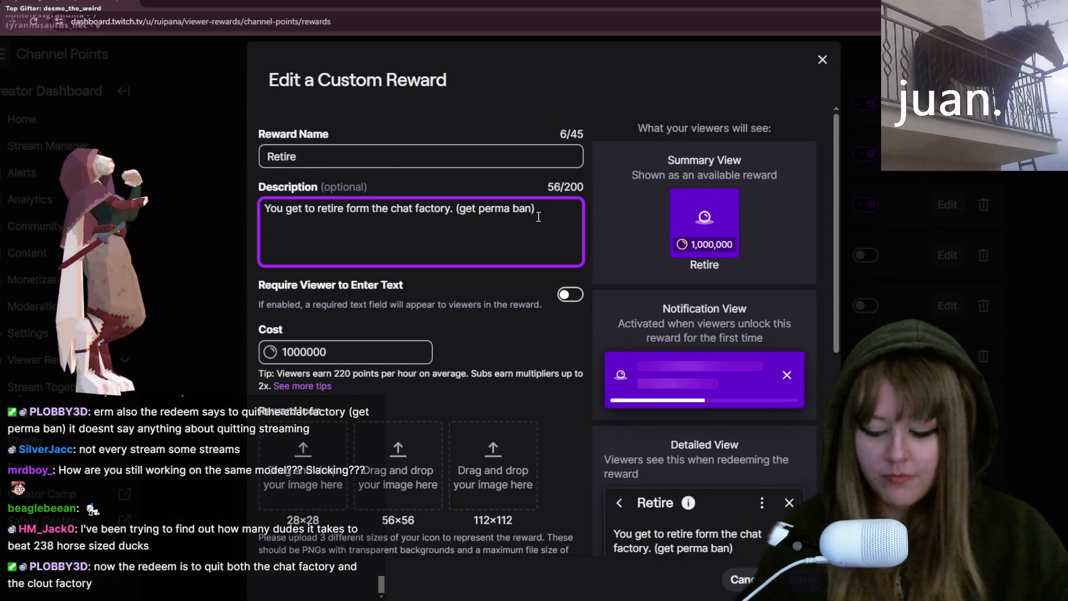
type("ls")
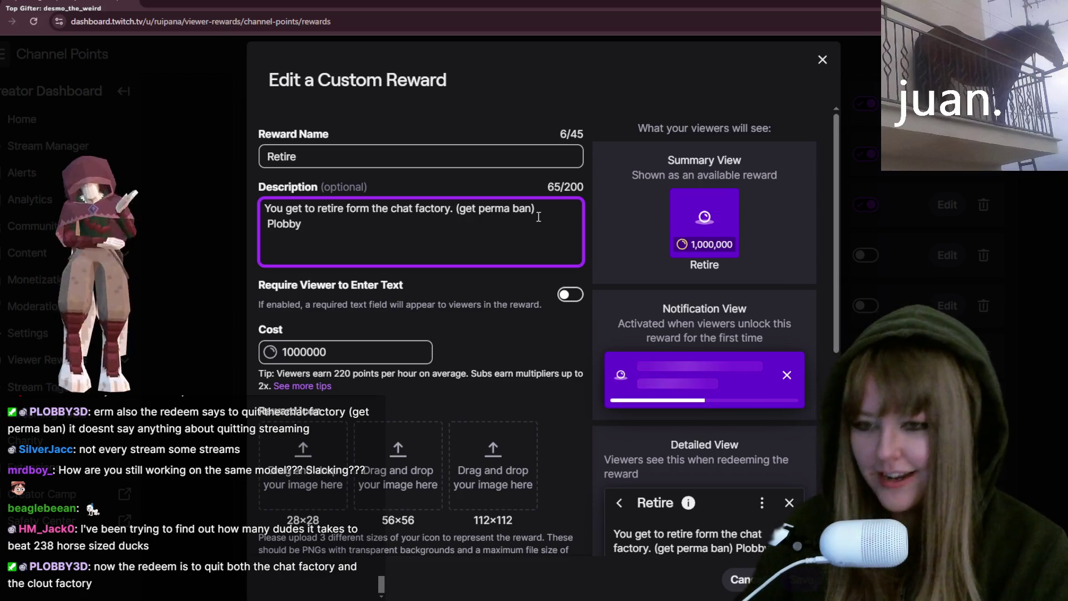
type("Plobby3D and")
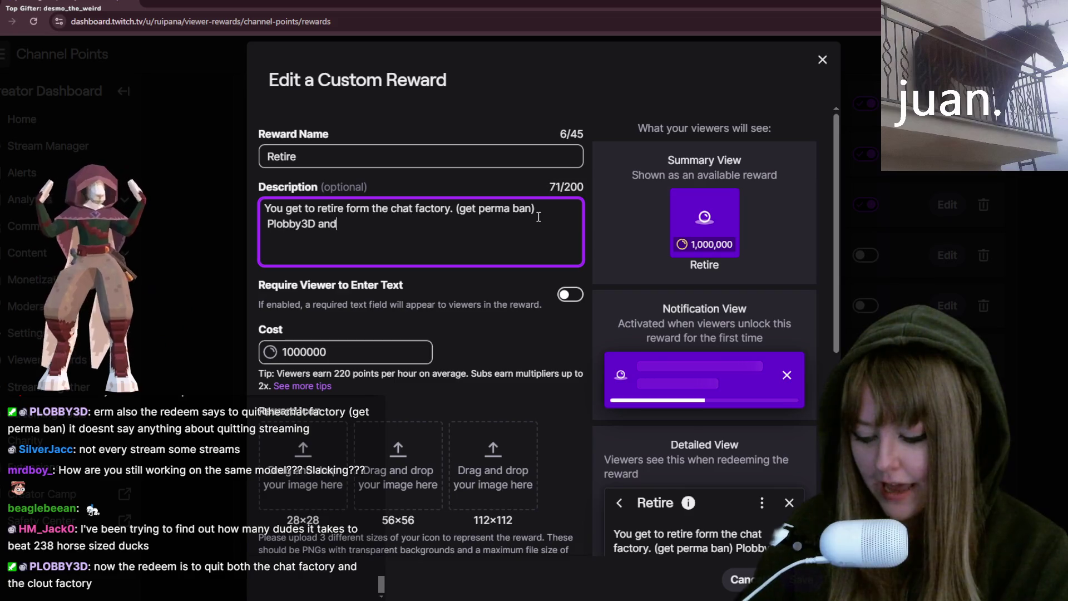
type("Be")
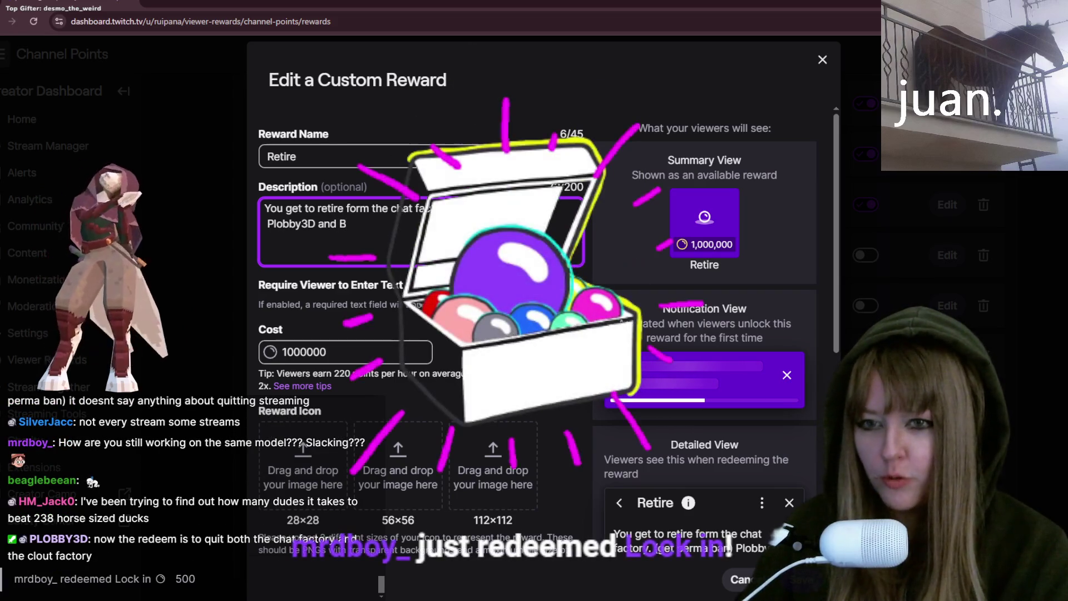
key("BackSpace")
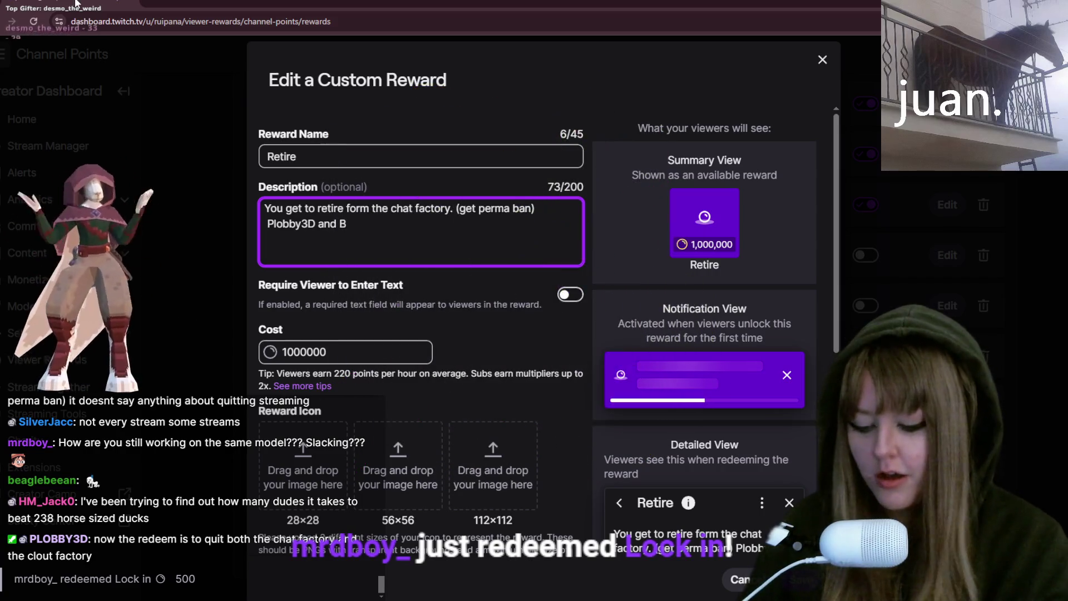
type("OOOO")
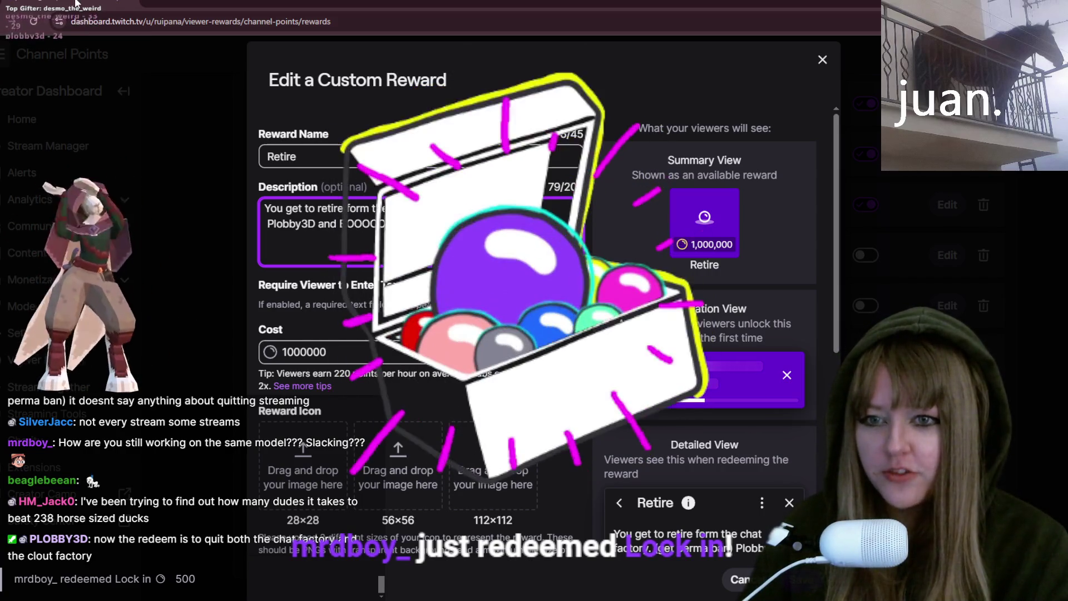
type("OOOOOOOOOO")
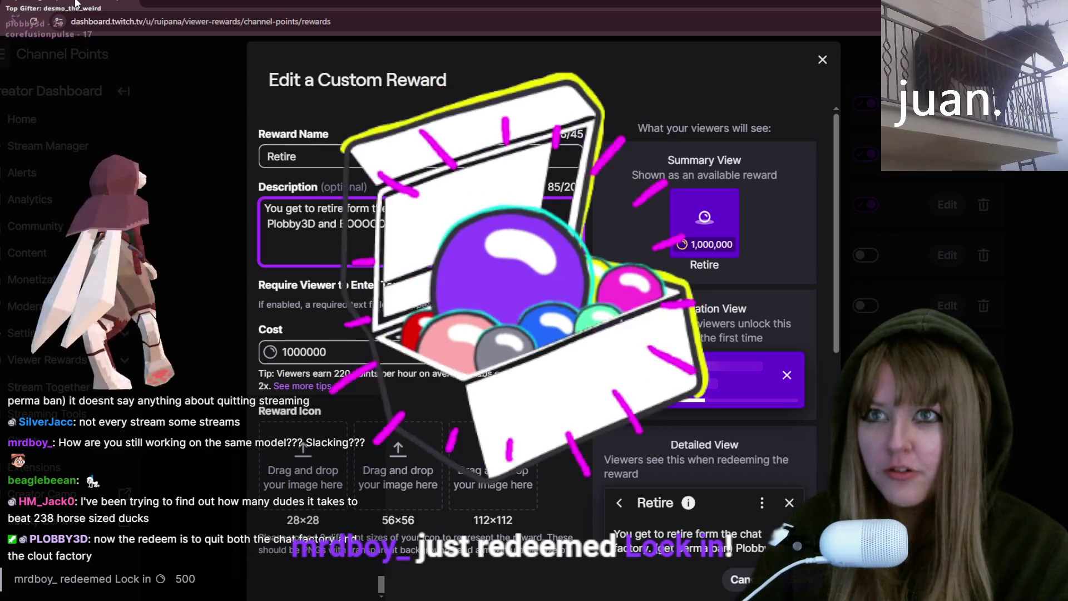
type("OOOOM")
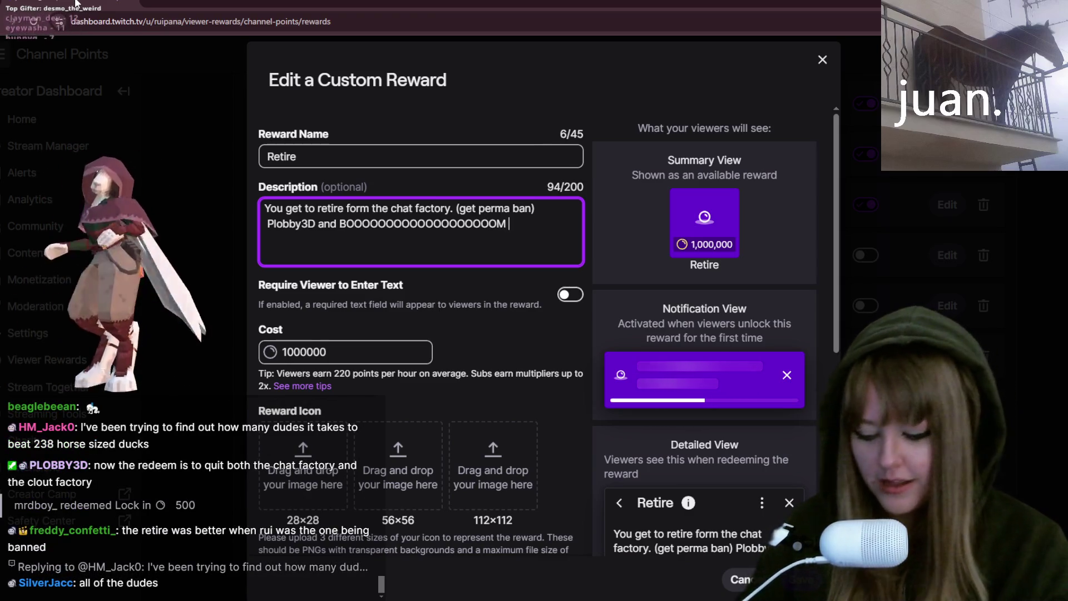
type("have to")
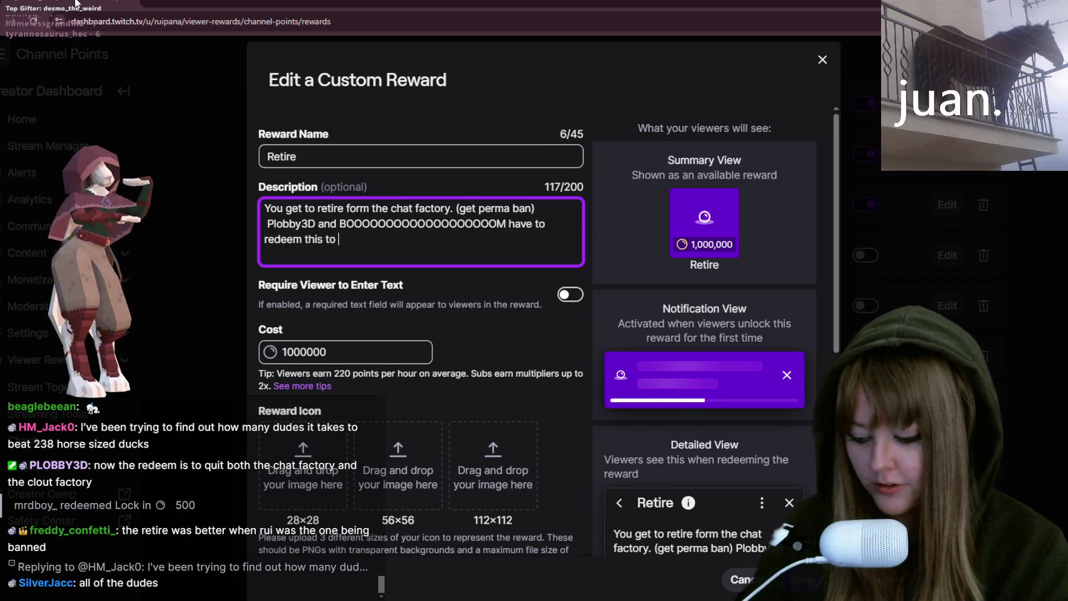
type("streaming")
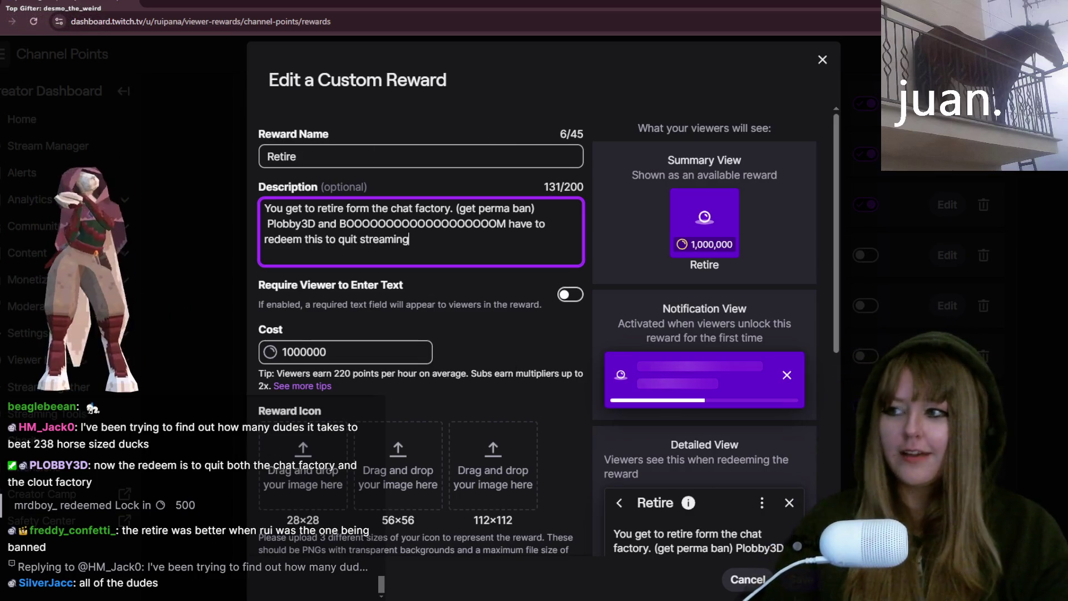
left_click(802, 579)
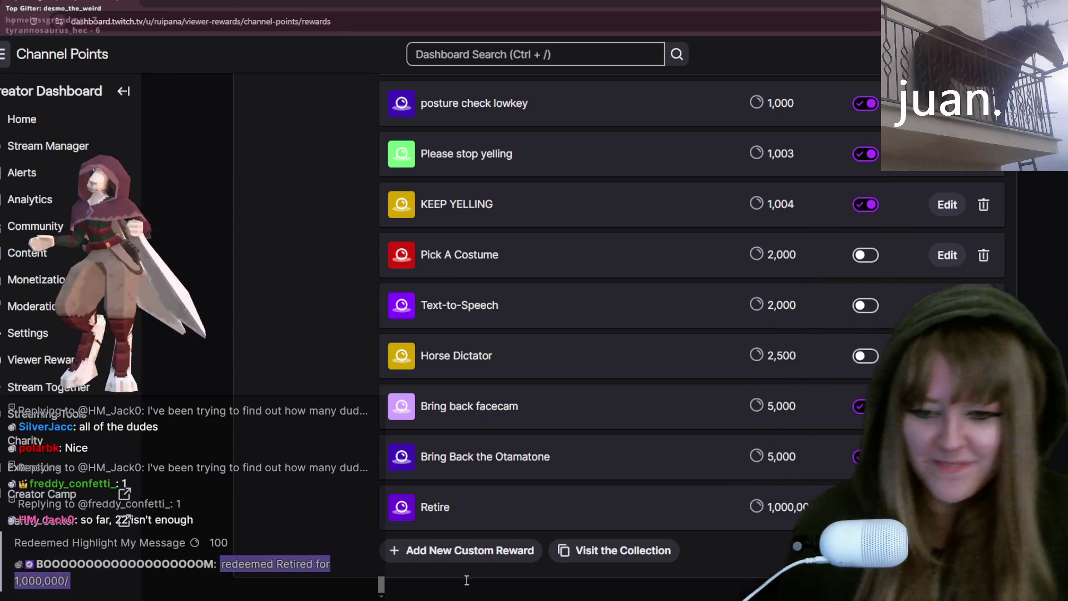
Switch back from the Twitch dashboard to the Blender animation
key("alt+Tab")
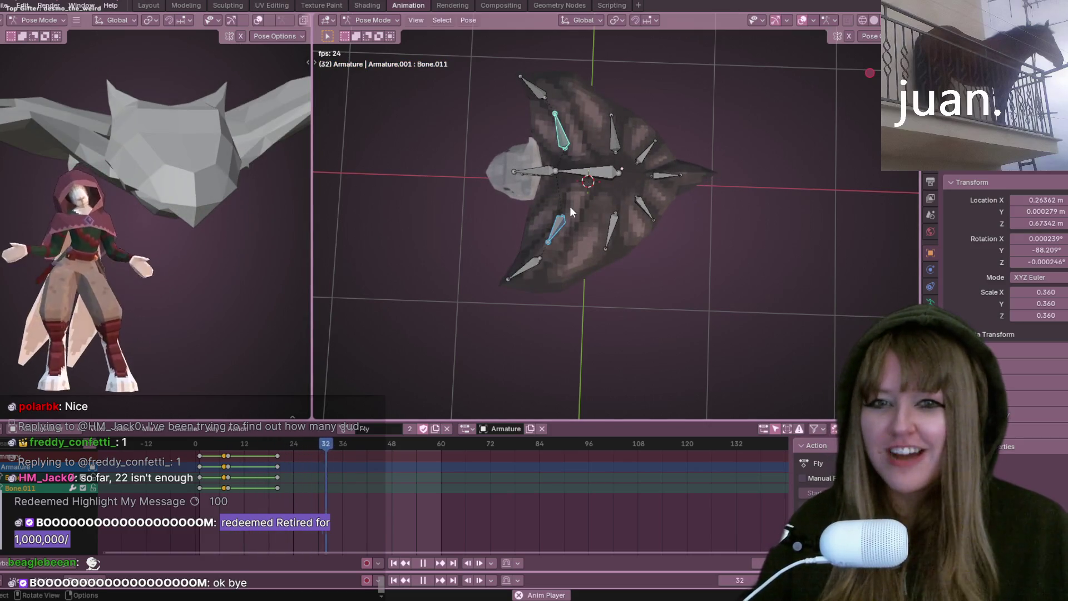
Select all armature bones and shift their keyframes to later frames
middle_click_drag(570, 206, 631, 168)
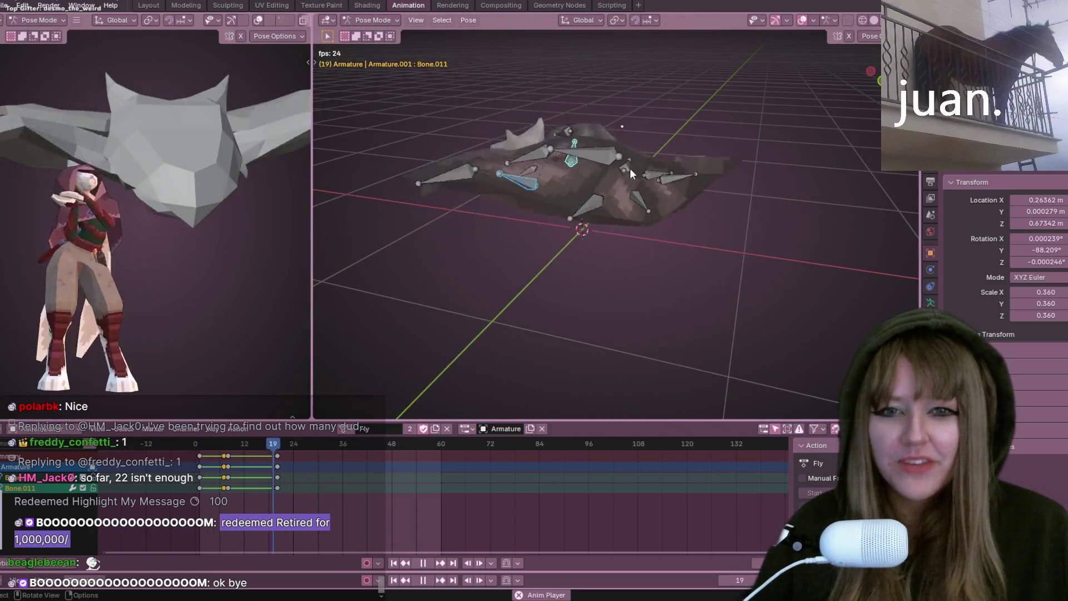
mouse_move(630, 168)
middle_mouse_down()
mouse_move(867, 258)
mouse_move(560, 152)
middle_mouse_up()
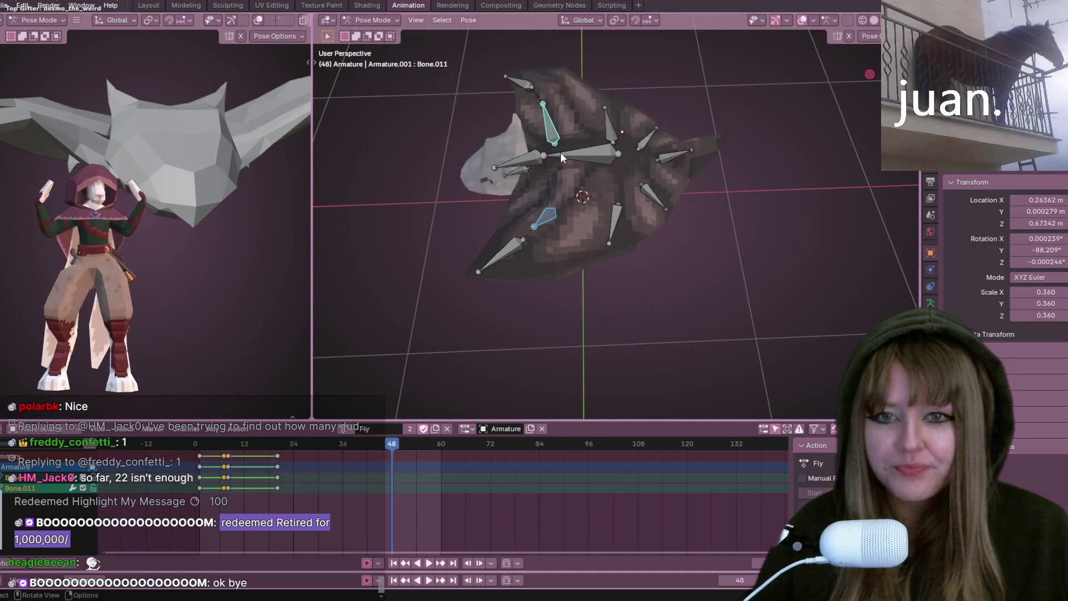
key("a")
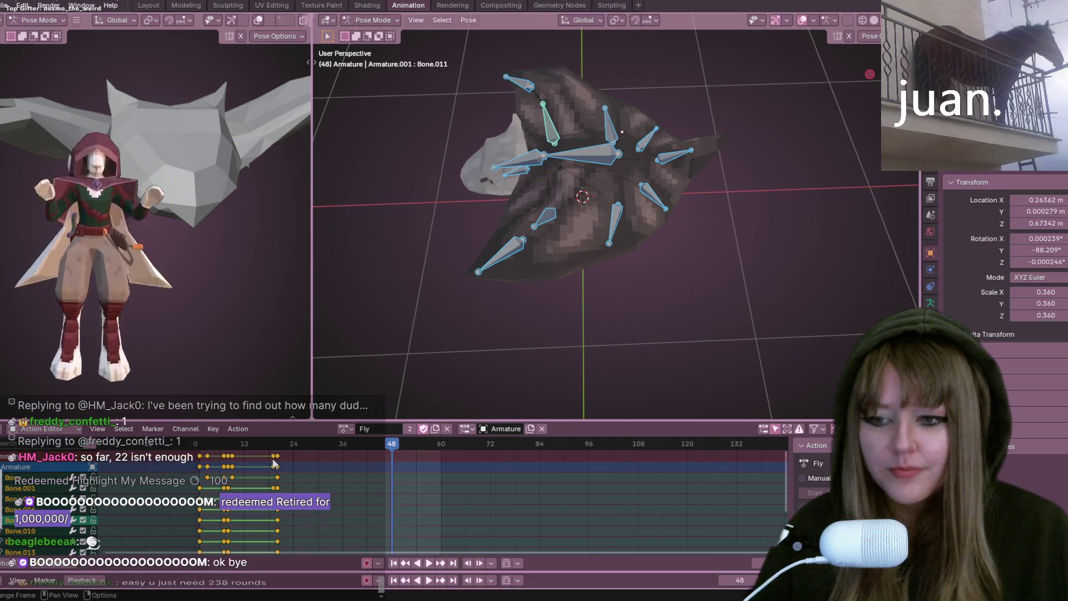
key("g")
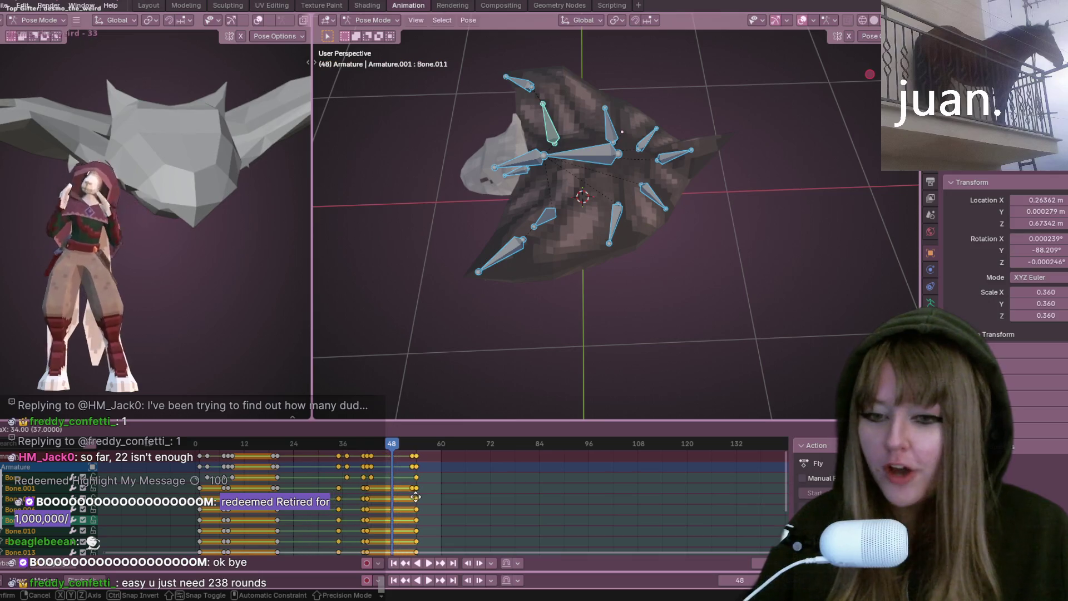
left_click(411, 486)
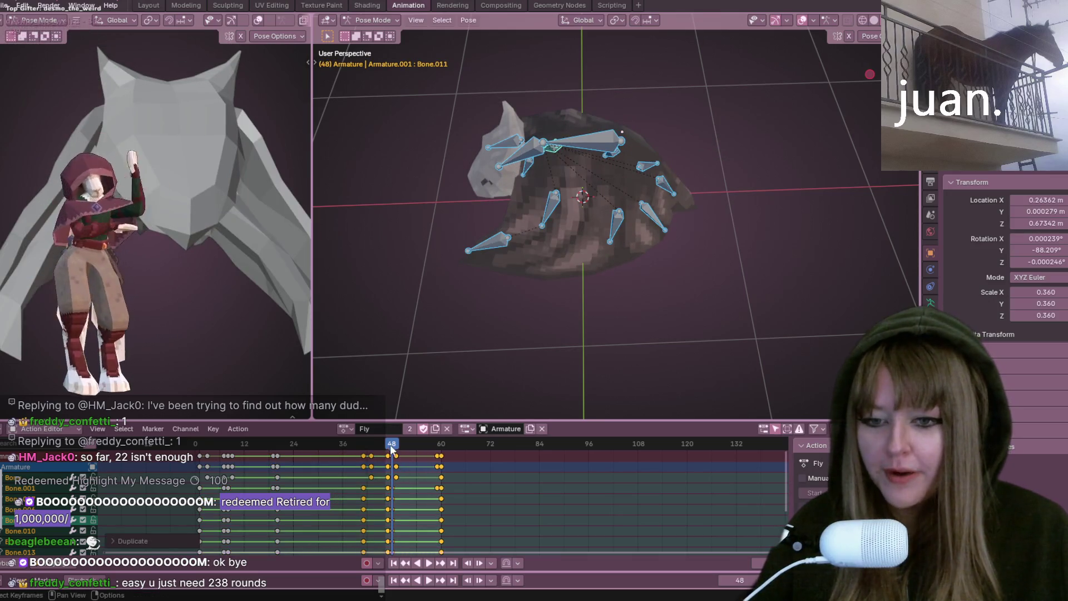
Play the Fly animation from the first frame, stop at frame 36, and inspect from several angles
key("shift+Left")
middle_click_drag(585, 251, 630, 110)
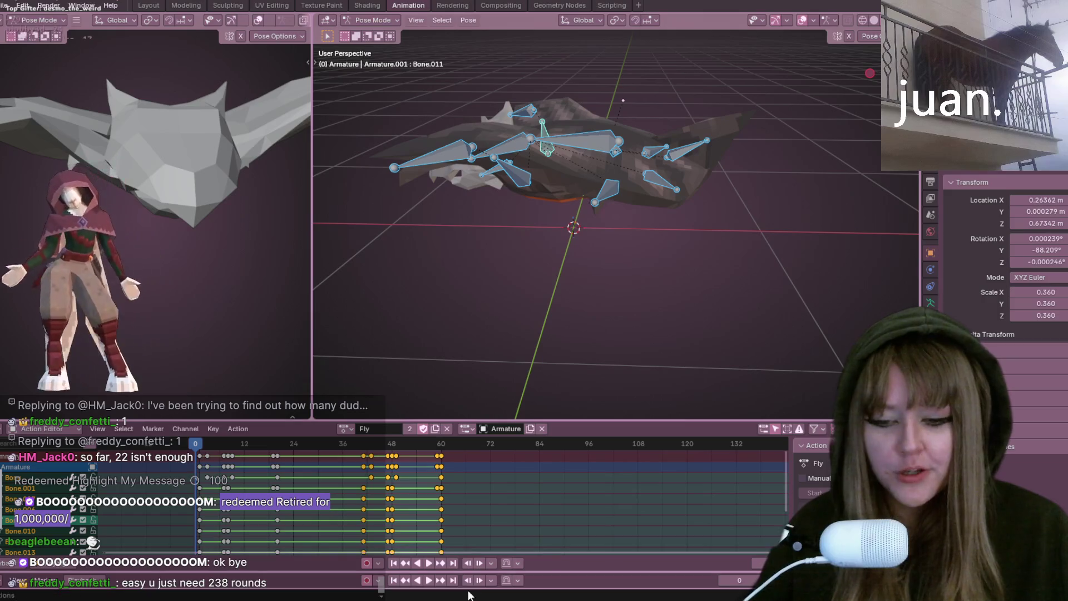
left_click(429, 563)
mouse_move(671, 216)
middle_mouse_down()
mouse_move(723, 184)
mouse_move(656, 262)
middle_mouse_up()
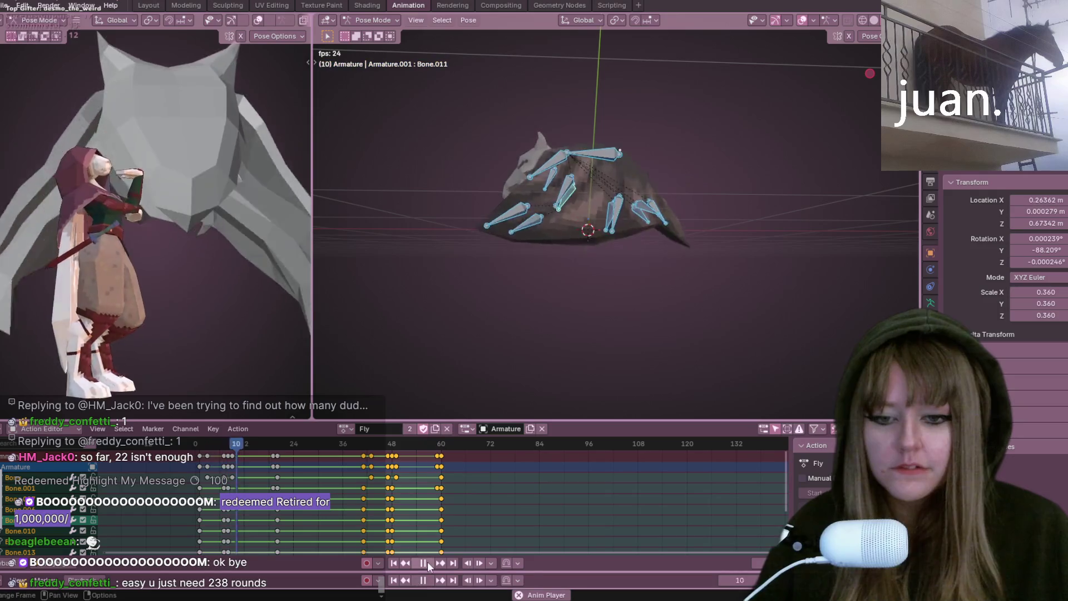
left_click(428, 563)
middle_click_drag(496, 304, 378, 393)
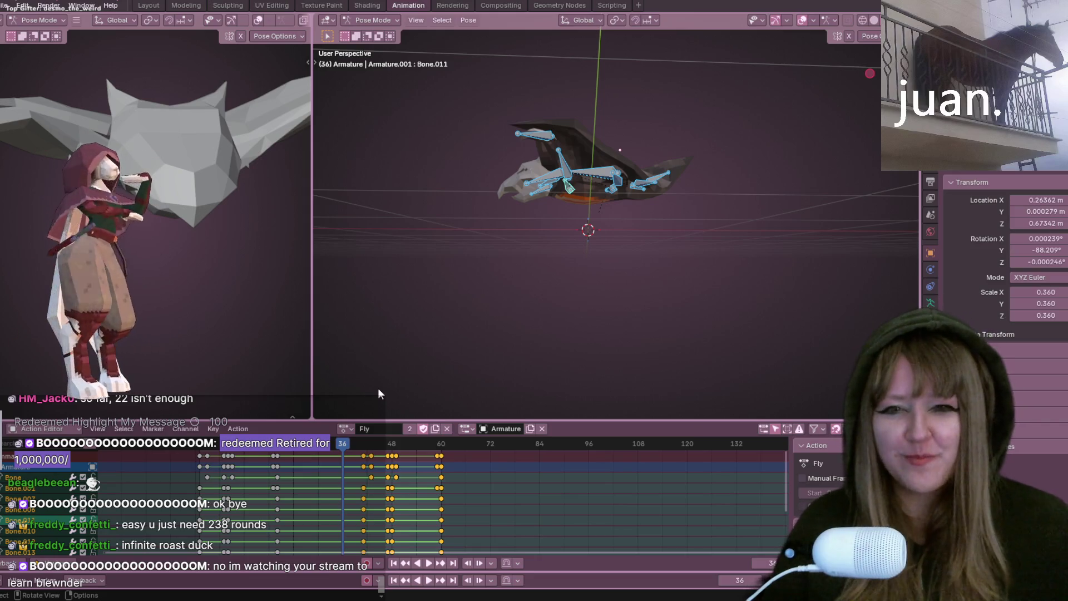
middle_click_drag(528, 183, 706, 132)
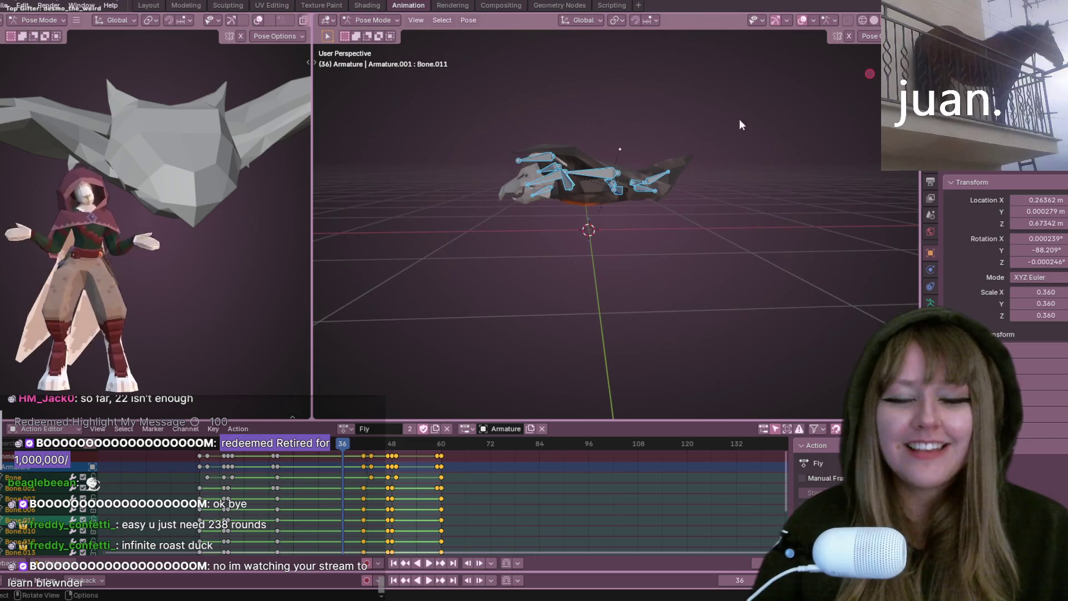
Restart the Fly animation from frame 0 in front orthographic view
key("KP_1")
key("shift+Left")
key("space")
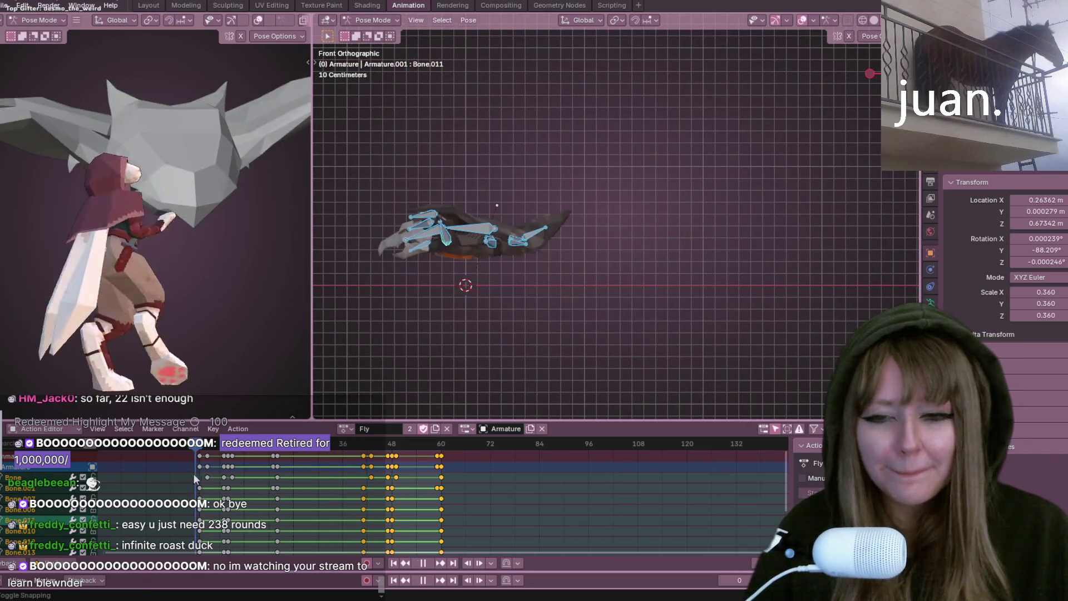
left_click(428, 565)
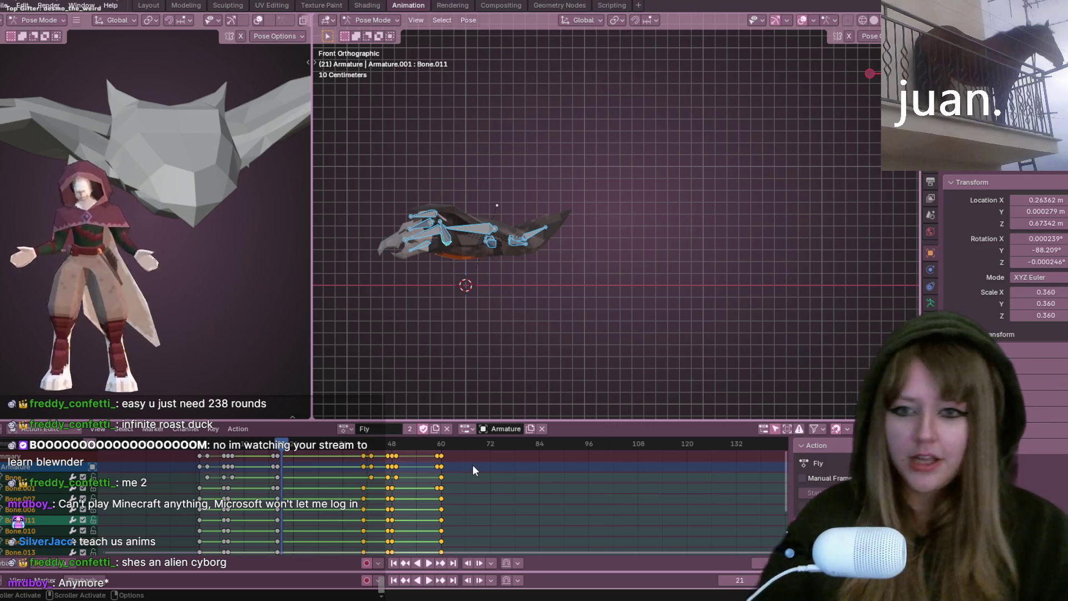
key("shift+Left")
key("space")
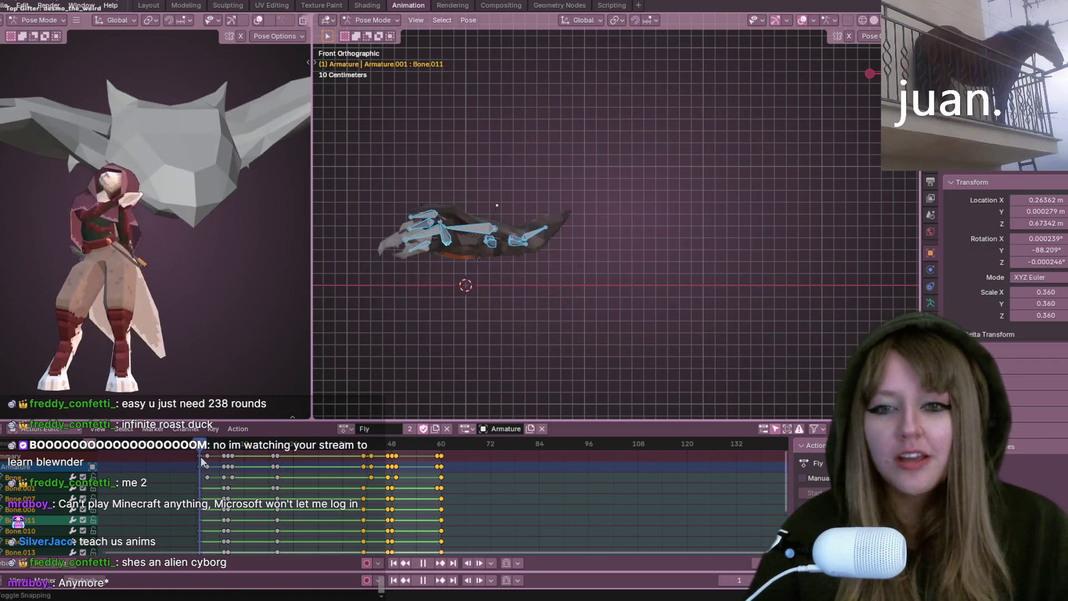
left_click(429, 563)
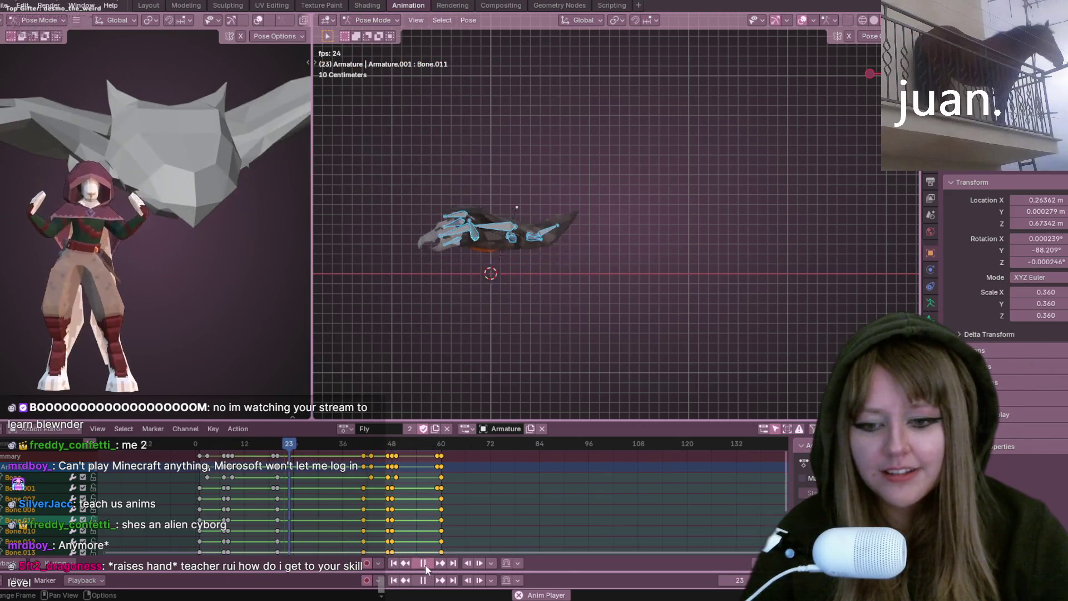
left_click_drag(298, 449, 428, 455)
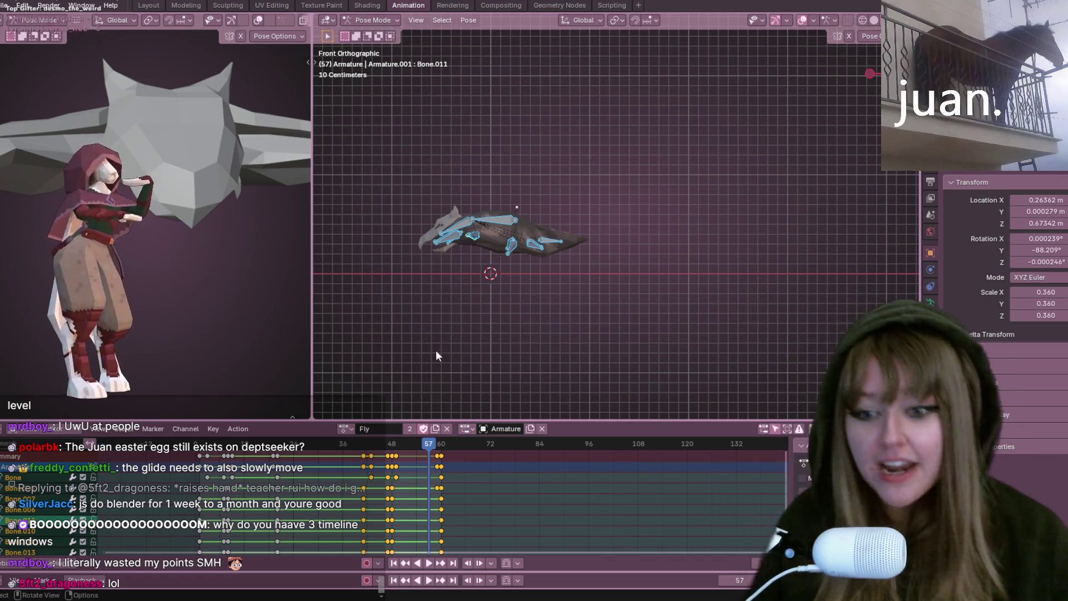
Replay the Fly action from frame 0, pausing around frame 41 to review the flap
key("space")
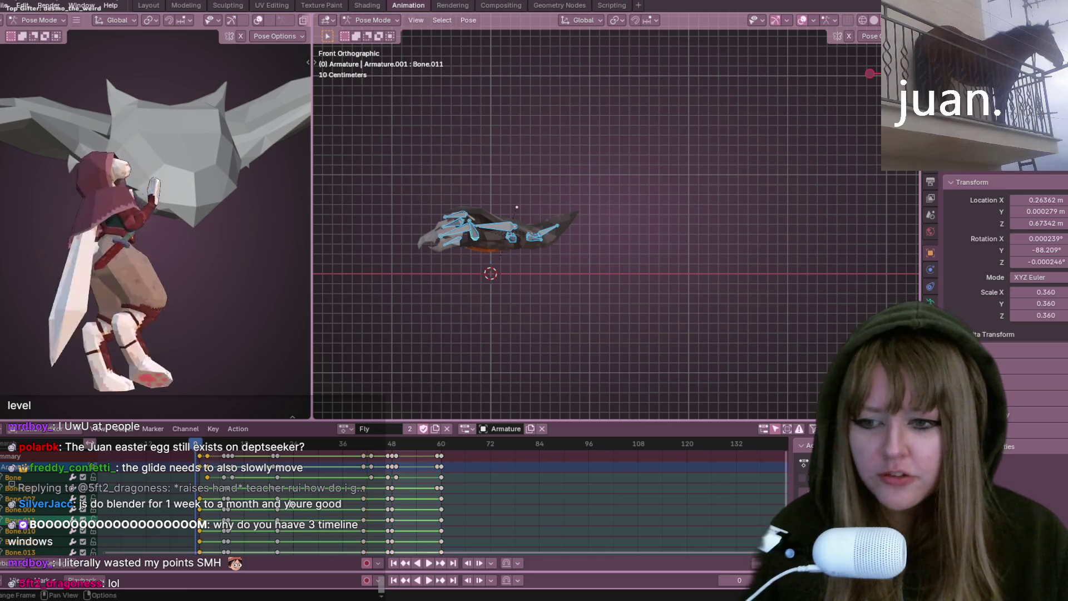
left_click(430, 565)
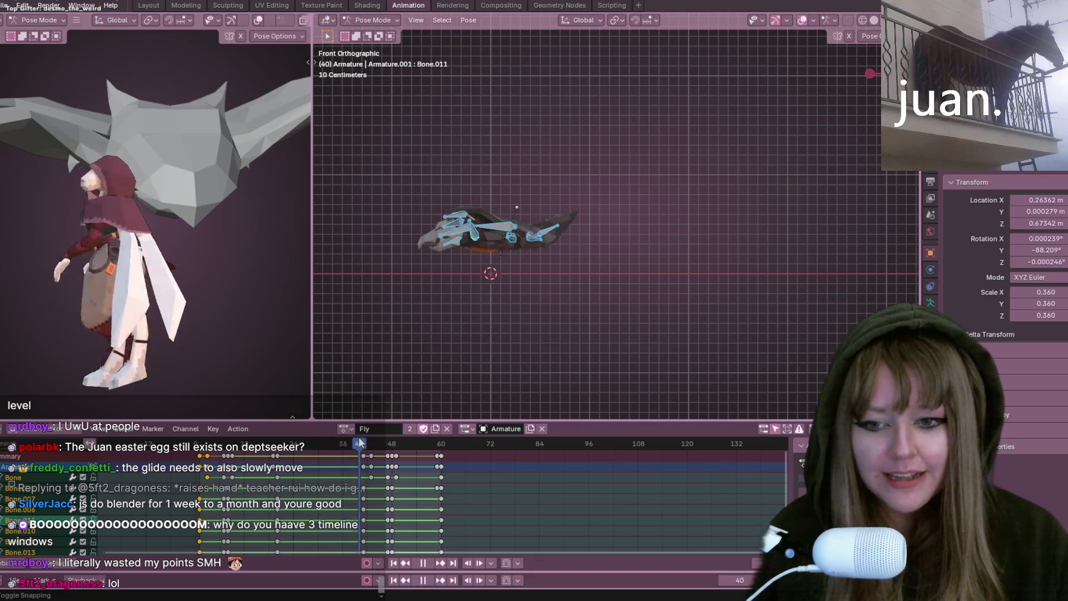
key("space")
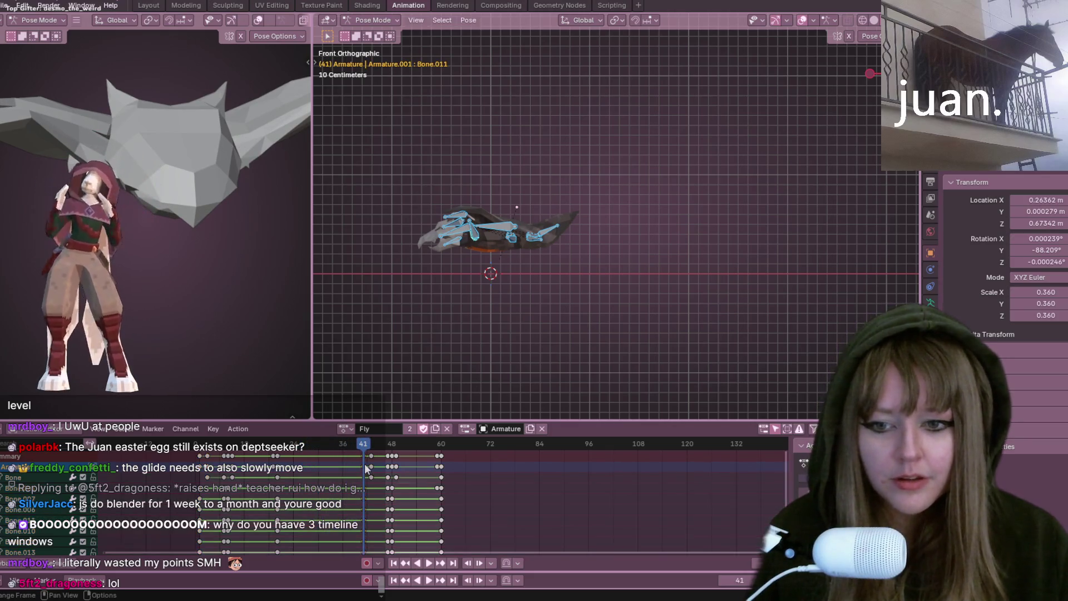
key("space")
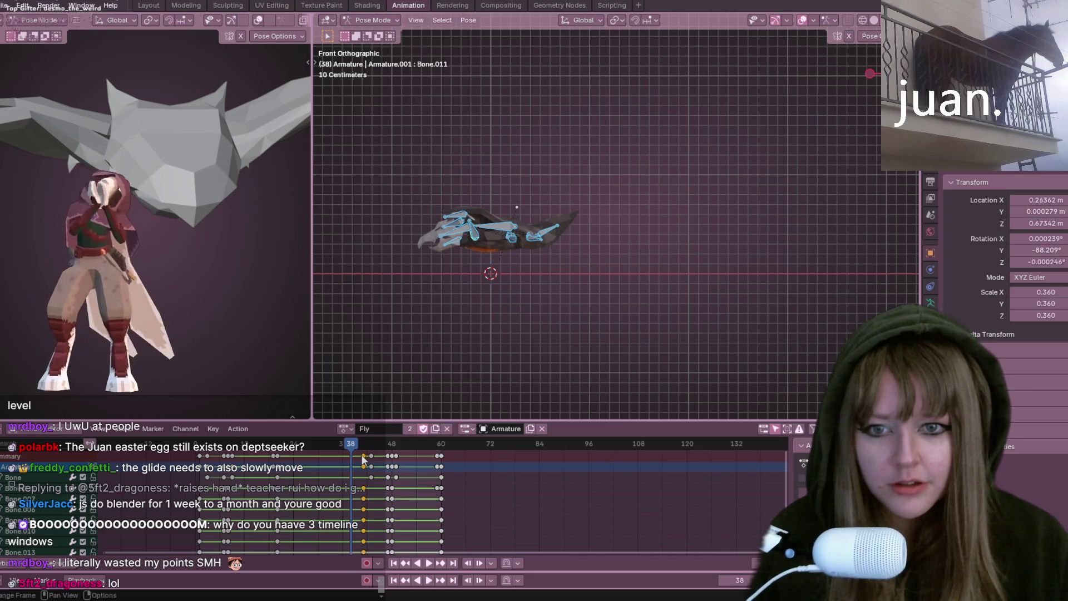
Slide the mid-flap keyframes a few frames earlier, check the loop, and settle near frame 39
key("g")
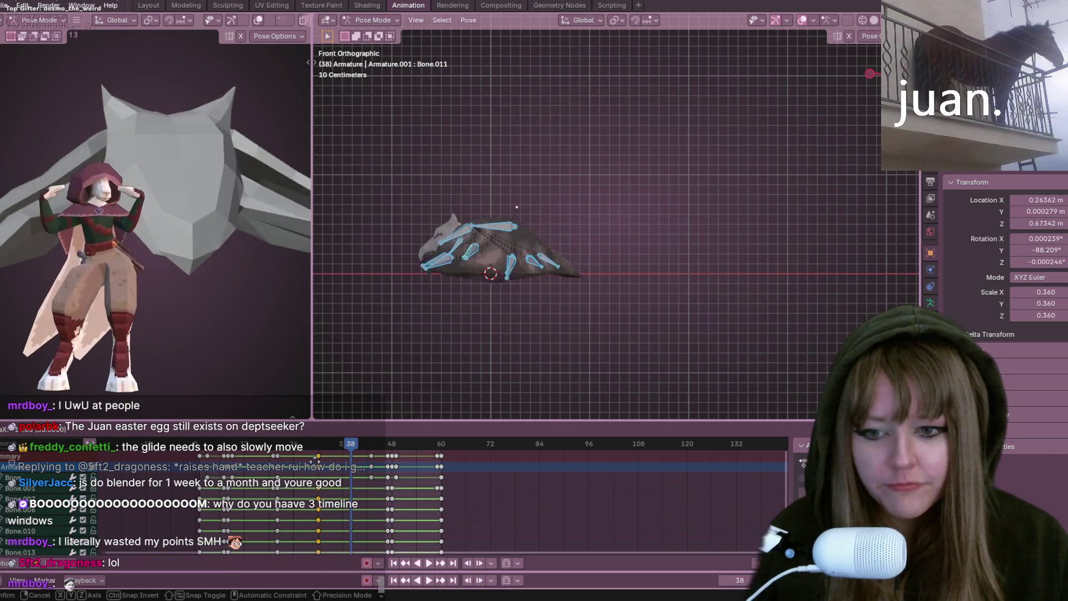
left_click(346, 456)
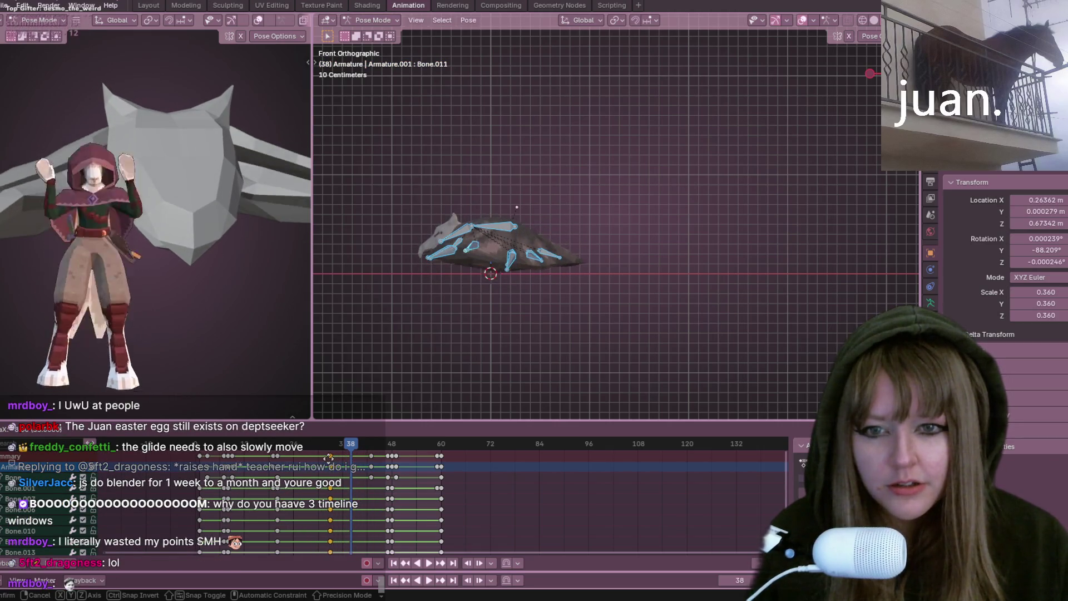
key("space")
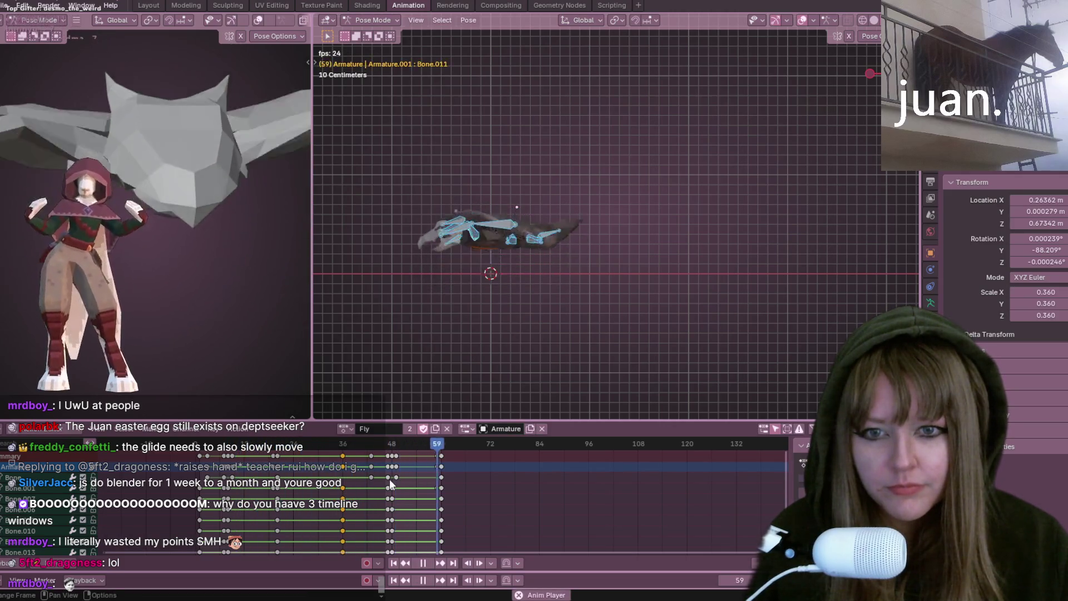
key("space")
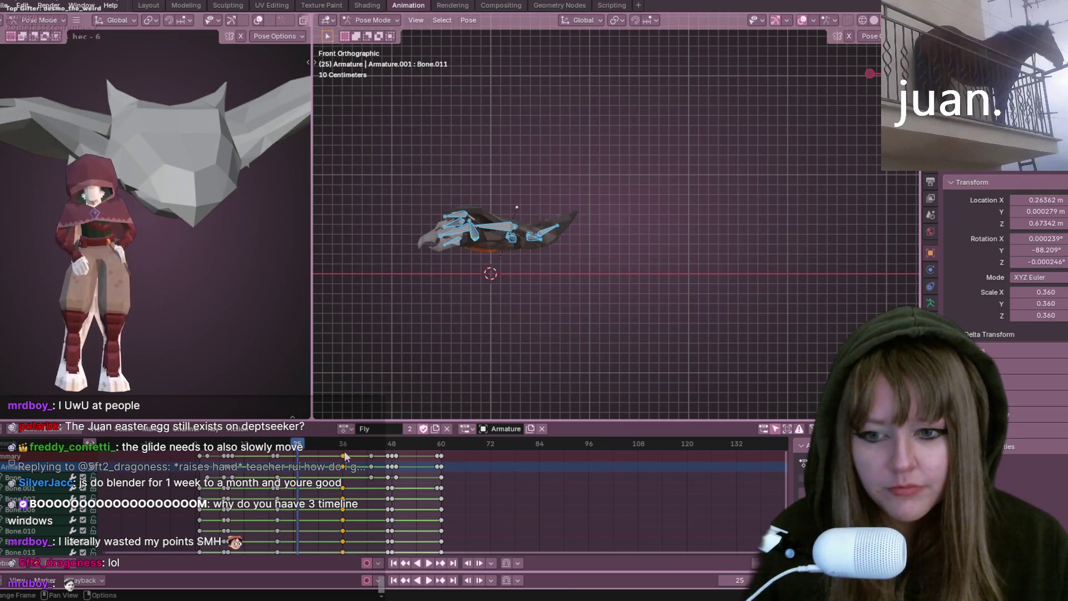
key("g")
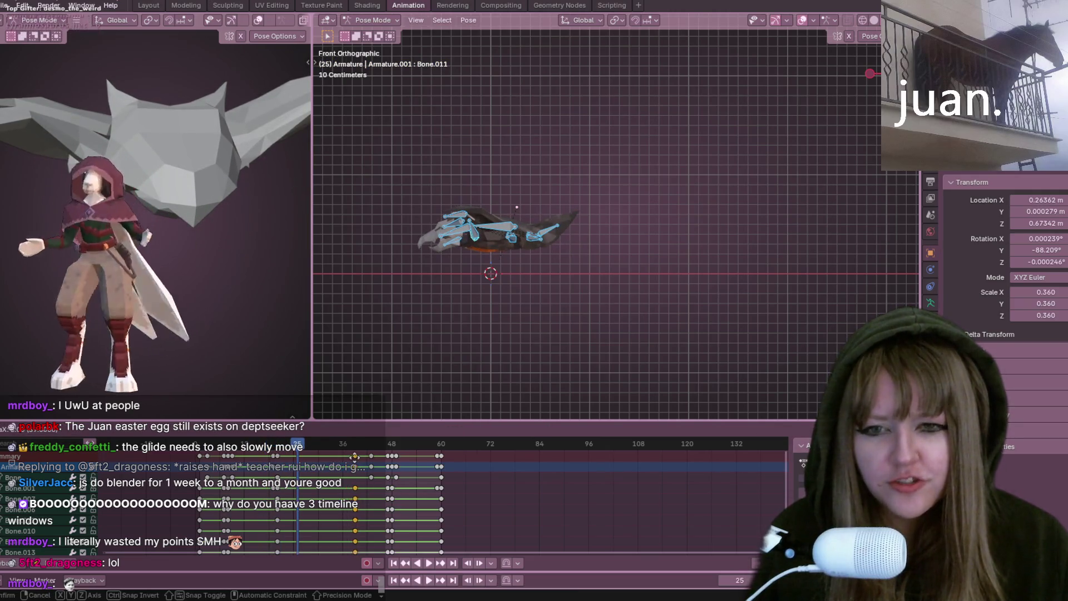
key("Return")
mouse_move(348, 442)
left_mouse_down()
mouse_move(359, 460)
mouse_move(339, 428)
left_mouse_up()
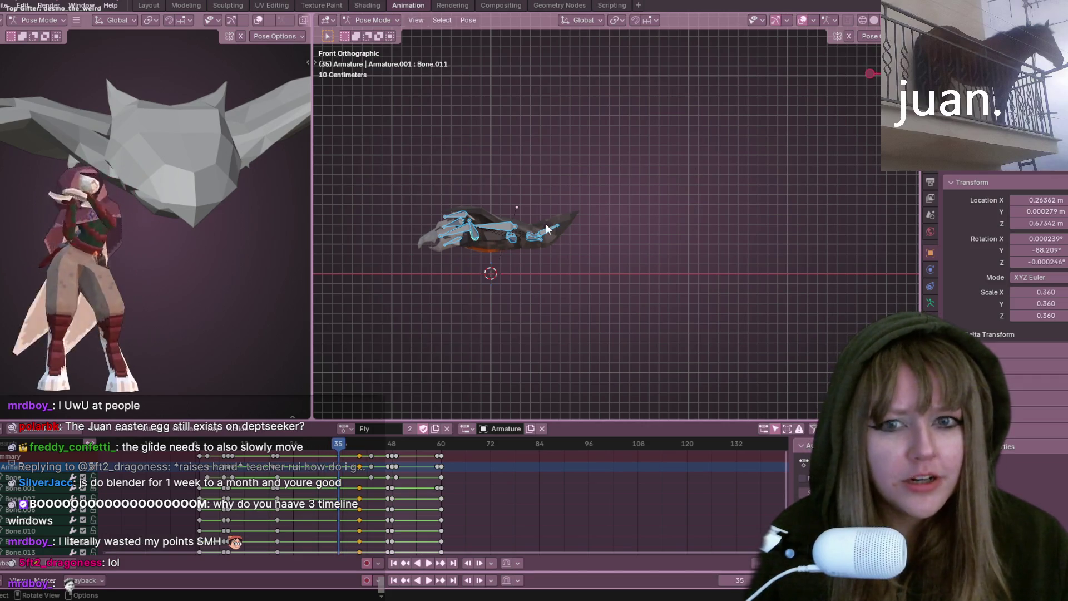
Nudge one wing bone slightly lower at frame 35 with auto keying, then play from the start
left_click(507, 232)
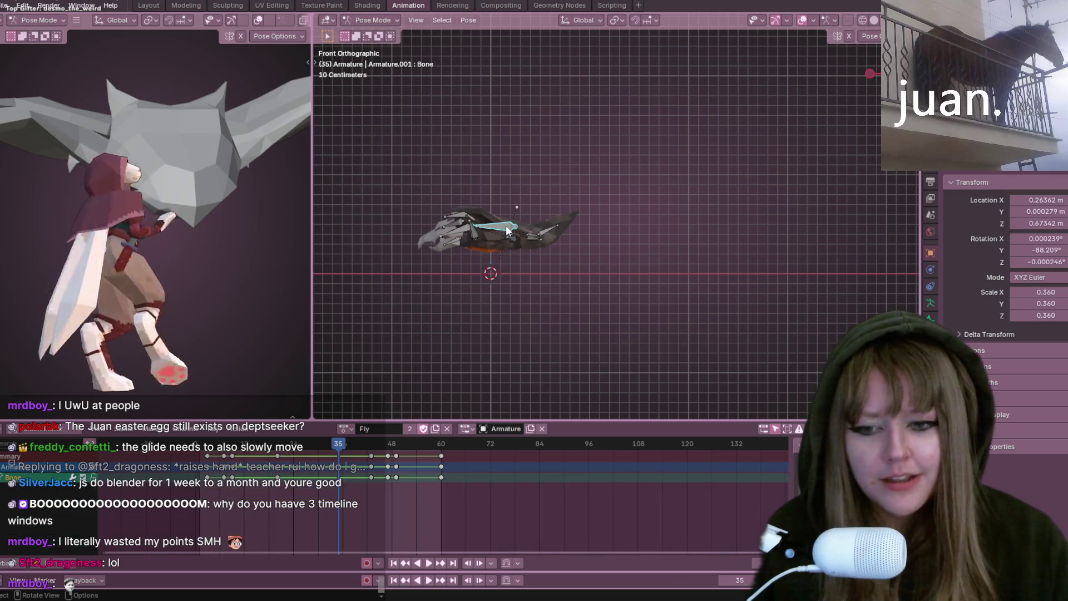
scroll(684, 209, "up", 2)
middle_click_drag(471, 259, 522, 209, "shift")
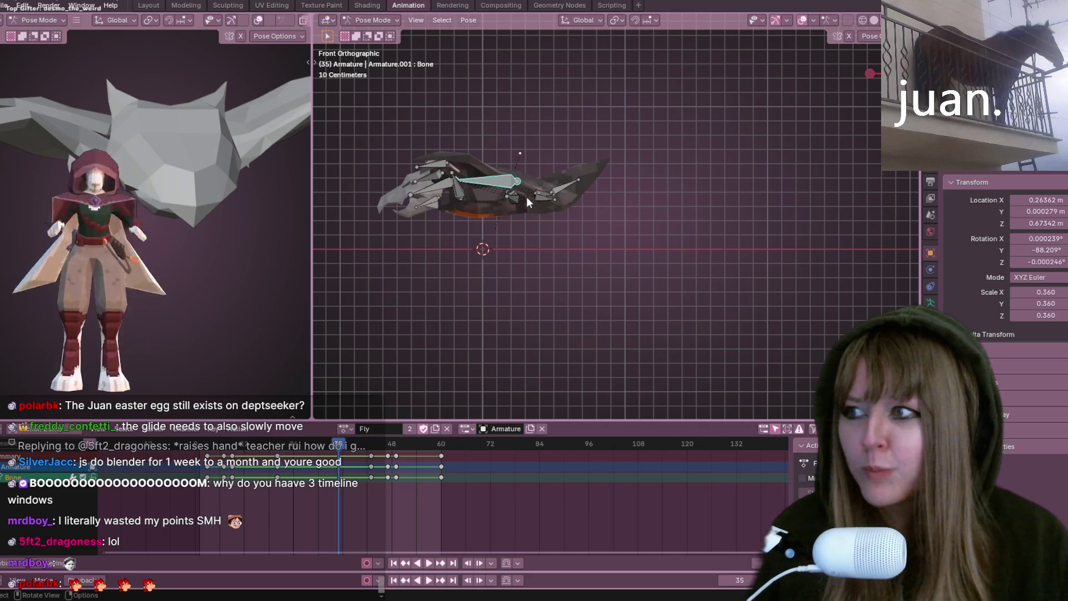
scroll(527, 196, "up", 1)
mouse_move(439, 188)
middle_mouse_down("shift")
mouse_move(489, 213)
mouse_move(417, 199)
mouse_move(540, 206)
middle_mouse_up("shift")
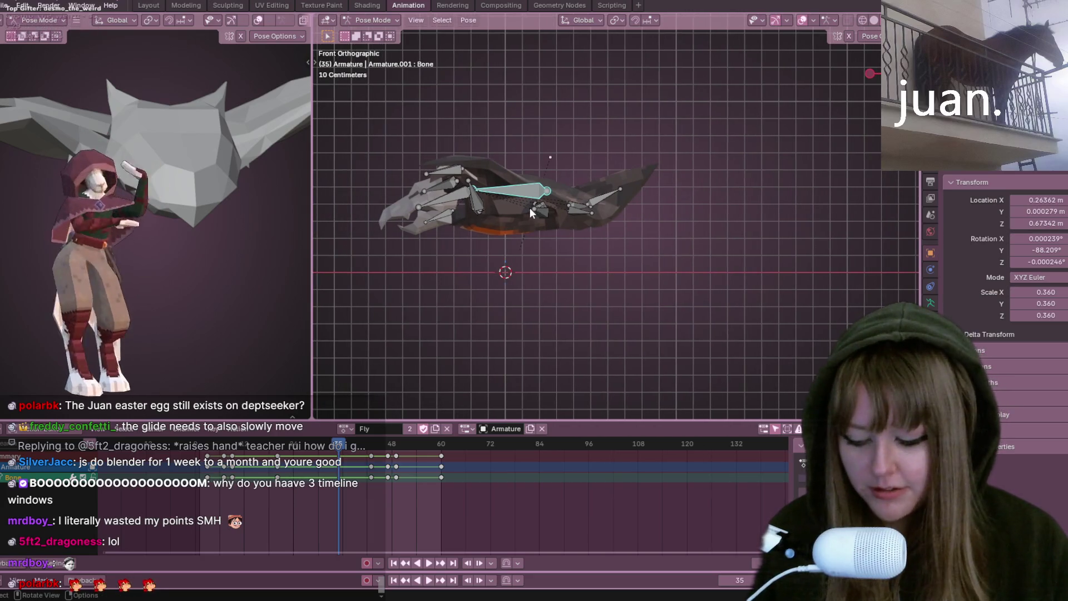
key("g")
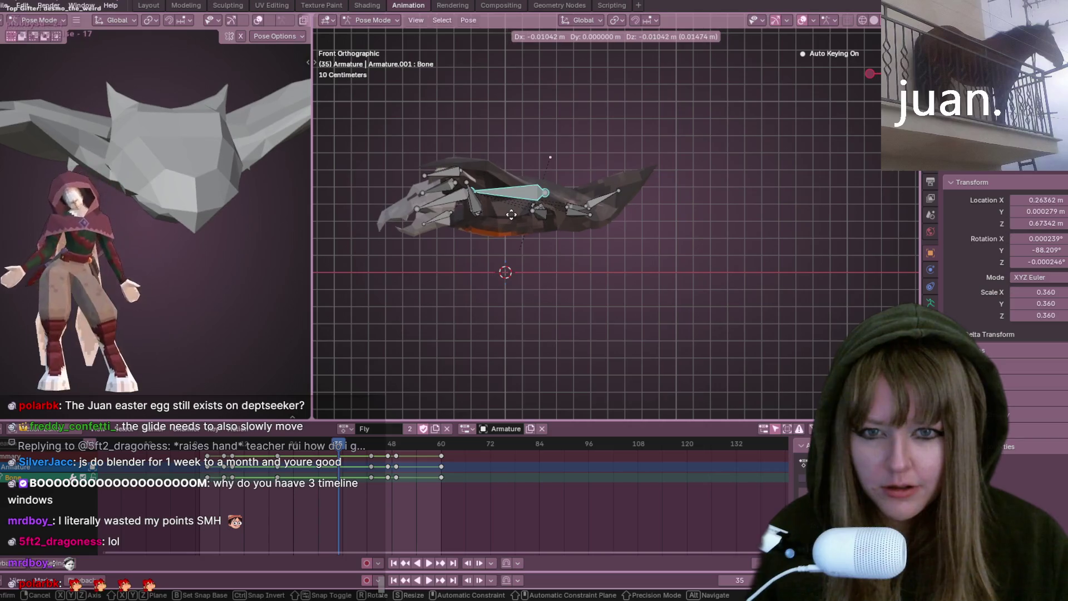
left_click(511, 226)
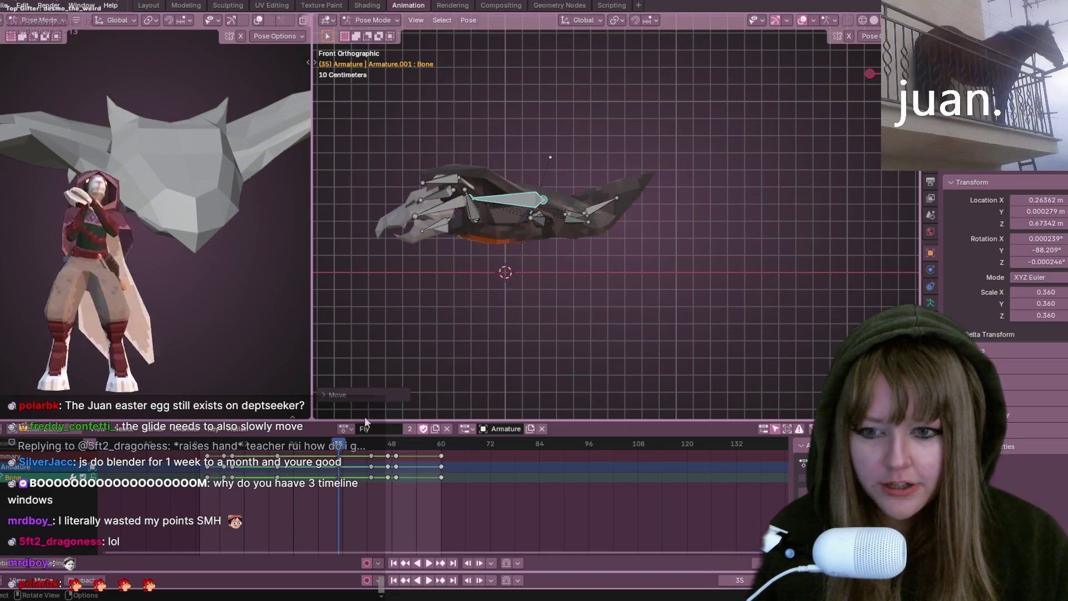
key("shift+Left")
key("space")
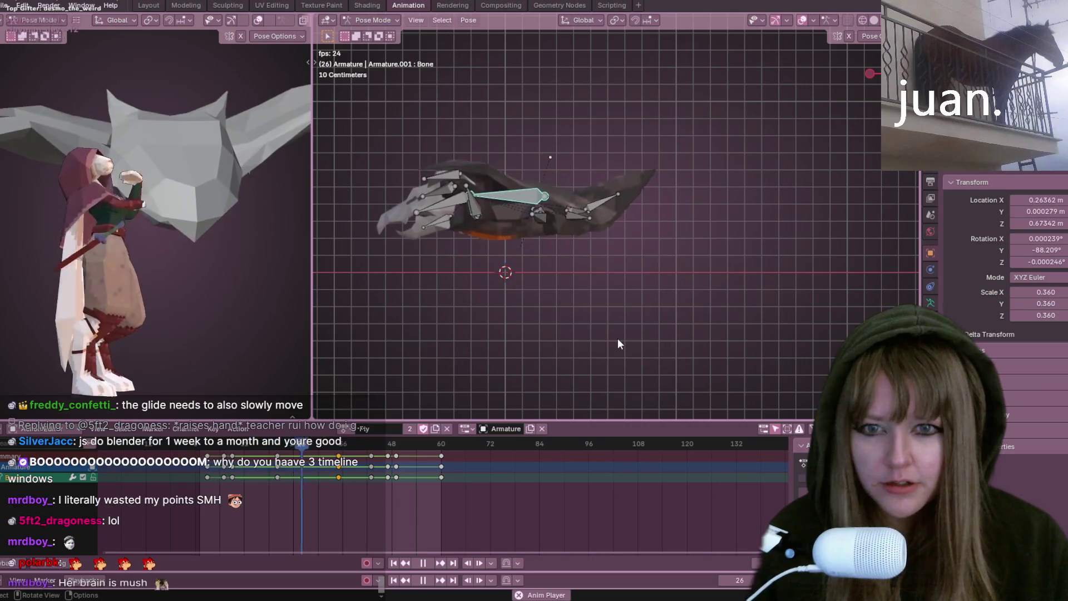
Move the frame 46 keyframe column back to about frame 35 and review the loop
key("space")
left_click_drag(374, 456, 345, 457)
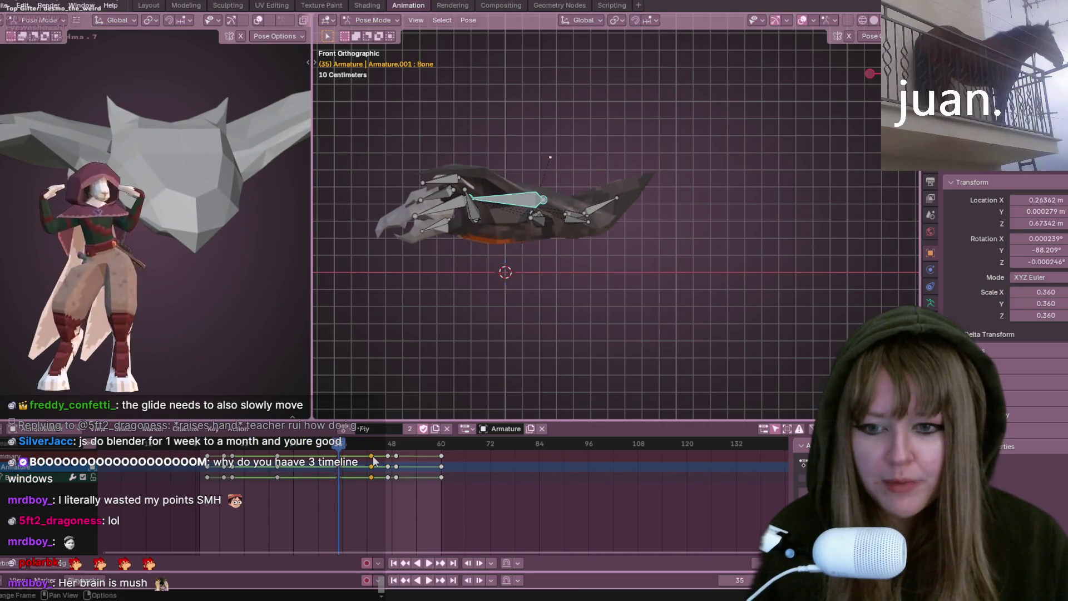
key("space")
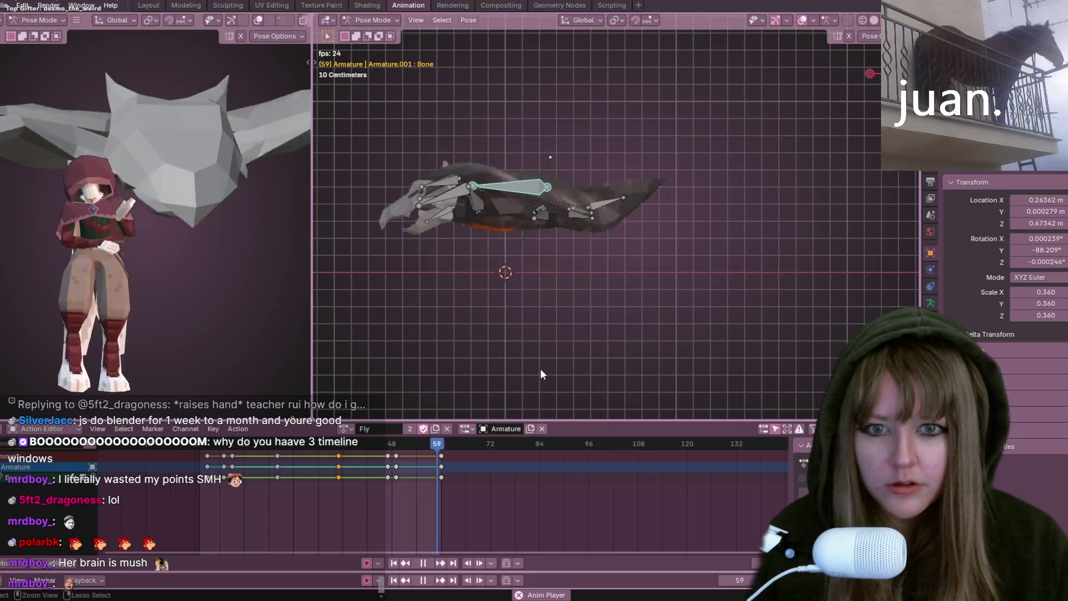
key("space")
Shift every bone's mid-flap keyframes, play to check, and rest at frame 50
key("a")
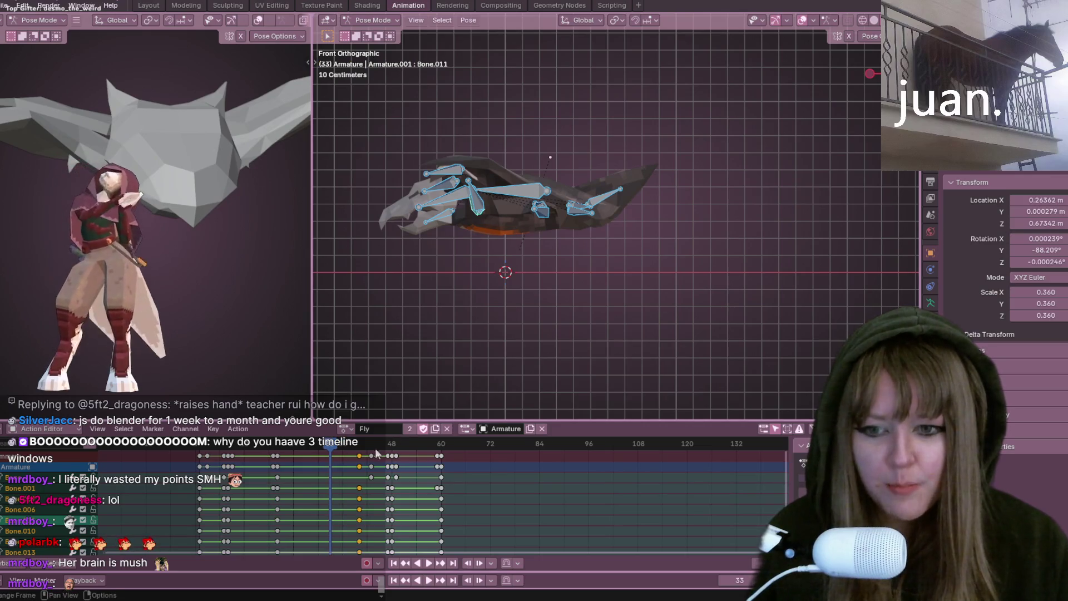
key("g")
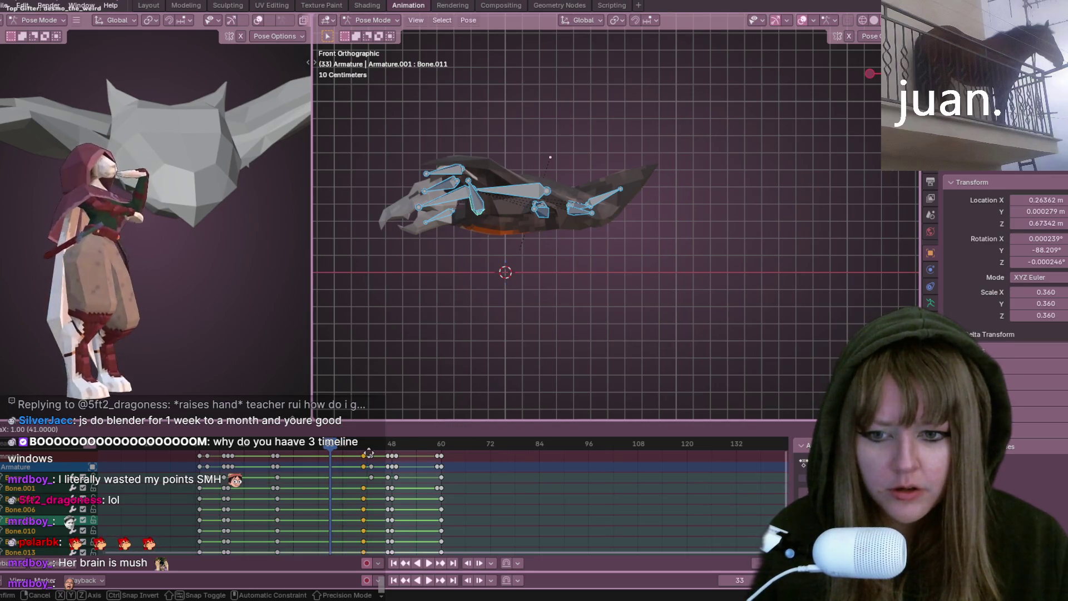
left_click(357, 453)
key("space")
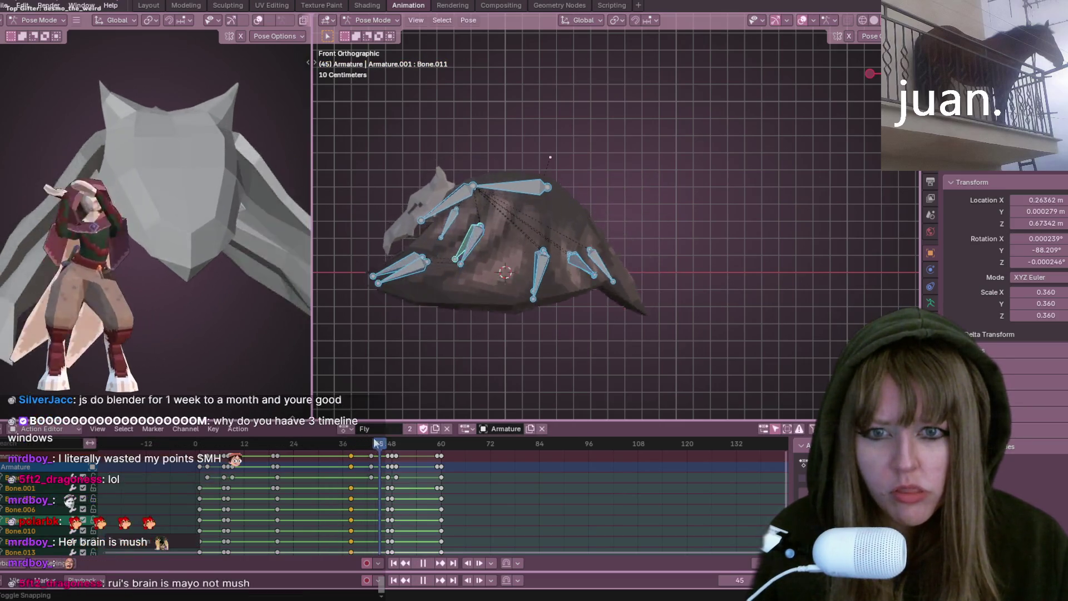
left_click_drag(293, 457, 402, 444)
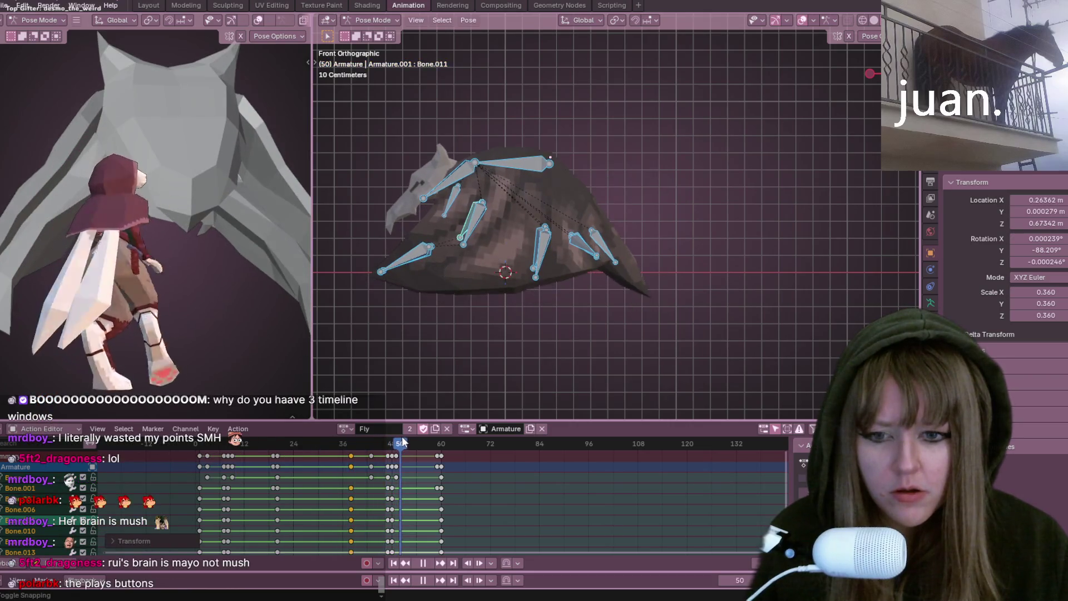
key("space")
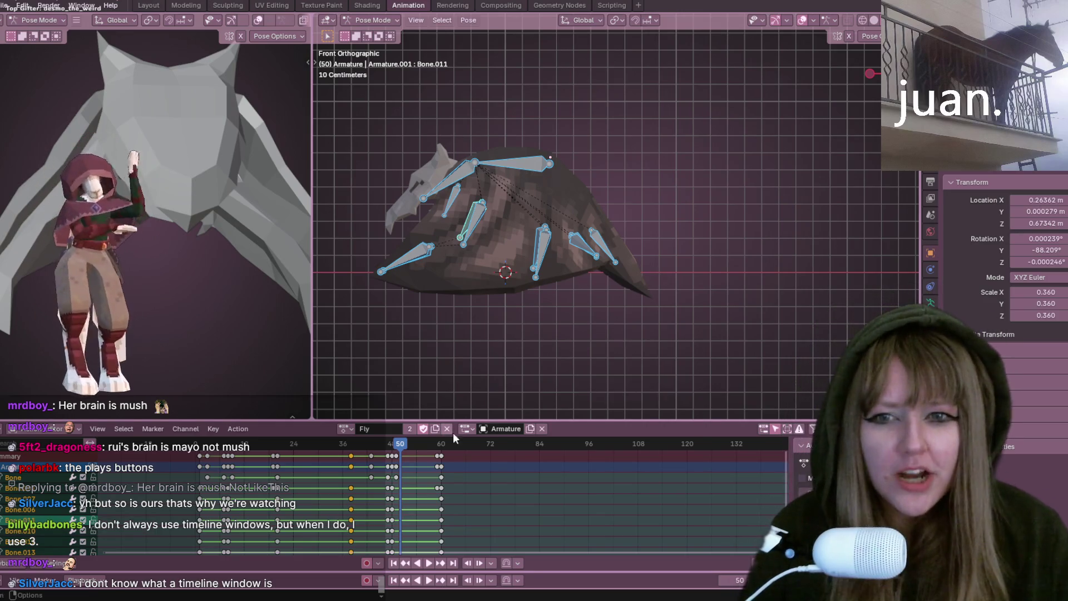
From frame 33, move the mid-flap keyframes again and scrub through the Fly frames
left_click(330, 444)
key("g")
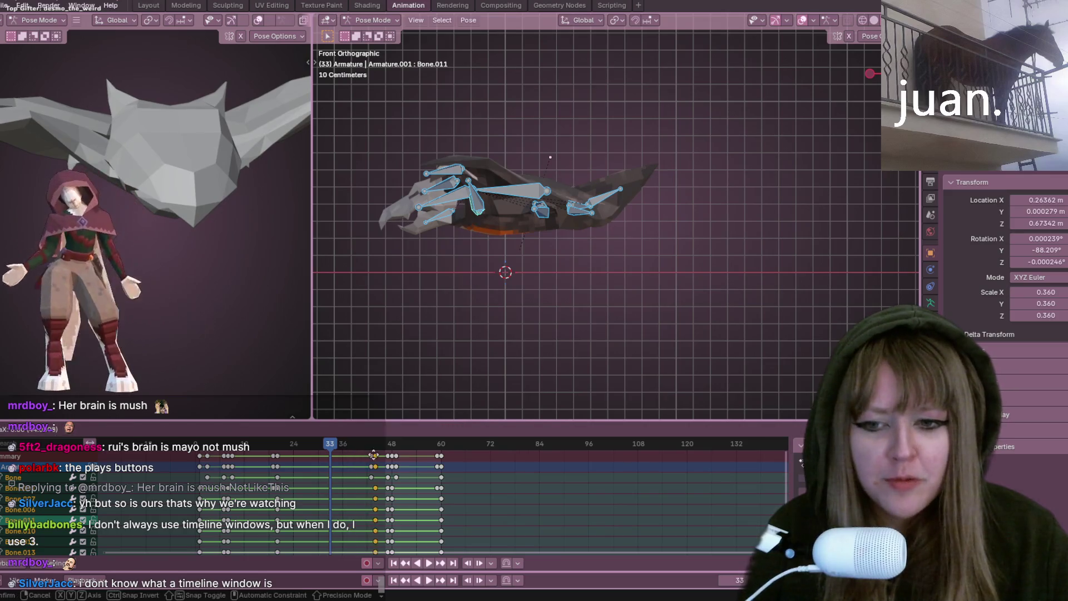
left_click(361, 456)
mouse_move(198, 443)
left_mouse_down()
mouse_move(368, 429)
mouse_move(340, 414)
mouse_move(364, 408)
left_mouse_up()
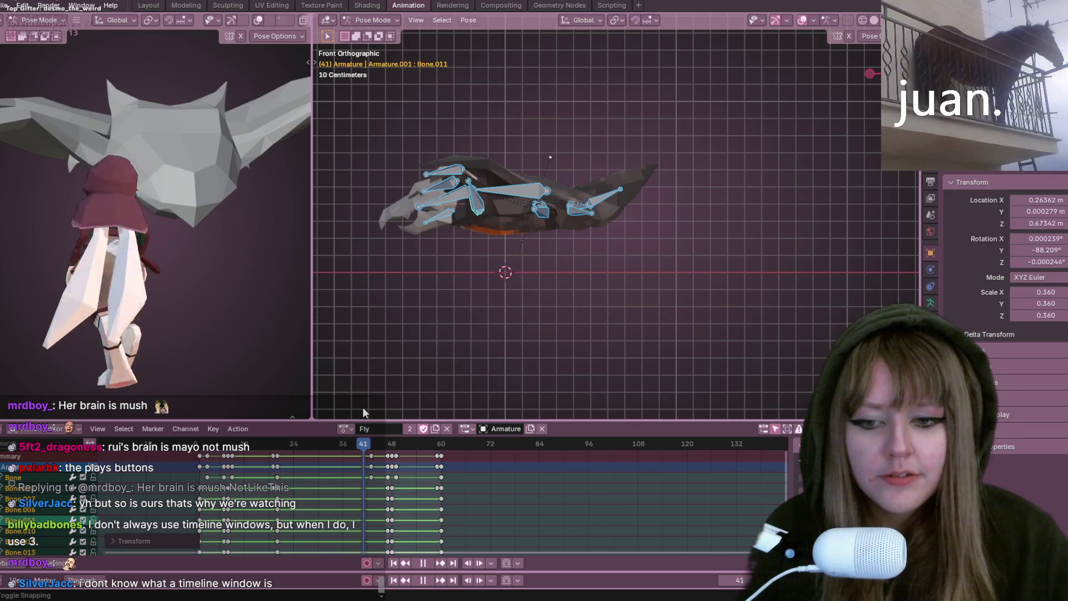
left_click_drag(363, 408, 396, 399)
Watch the top wing bone's flap and settle the current frame at 38
left_click(529, 164)
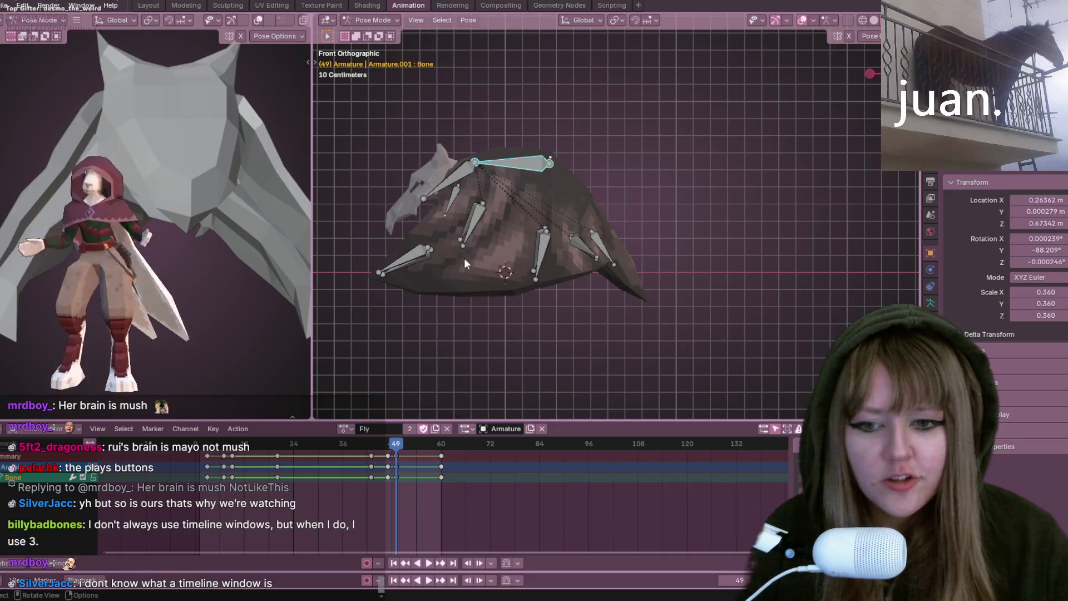
key("space")
left_click_drag(395, 443, 349, 455)
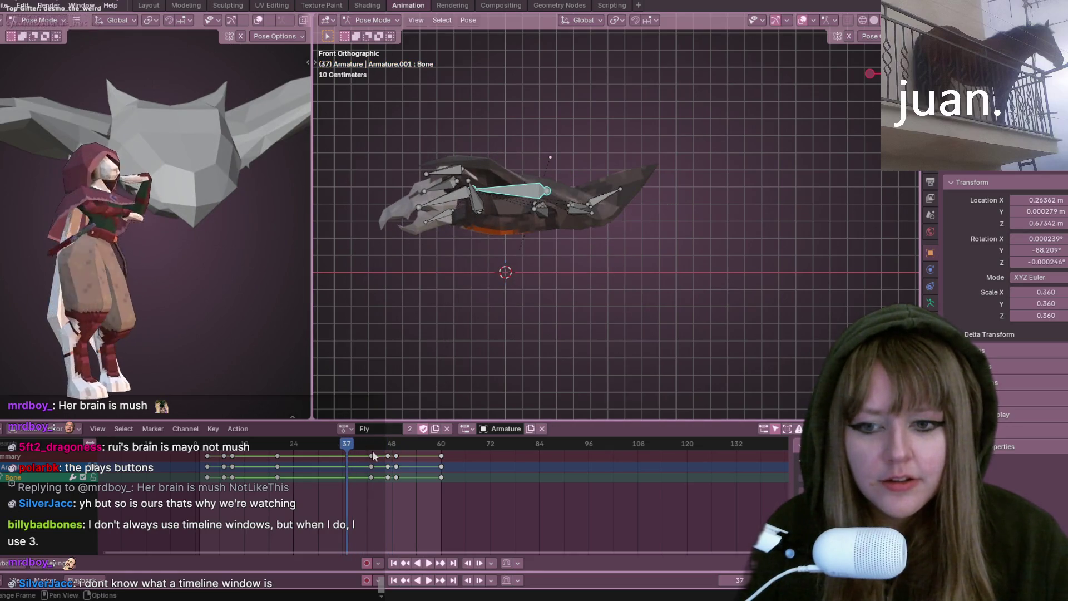
key("space")
left_click_drag(372, 450, 349, 445)
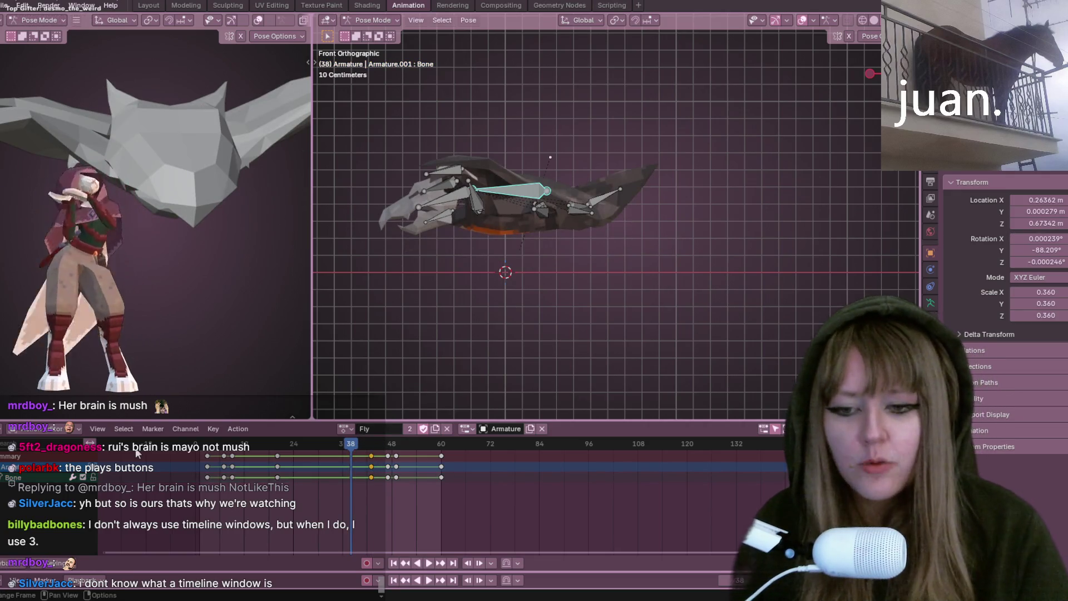
For all bones, slide the frame 38 keyframe column (after an undone delete) and review the loop
key("a")
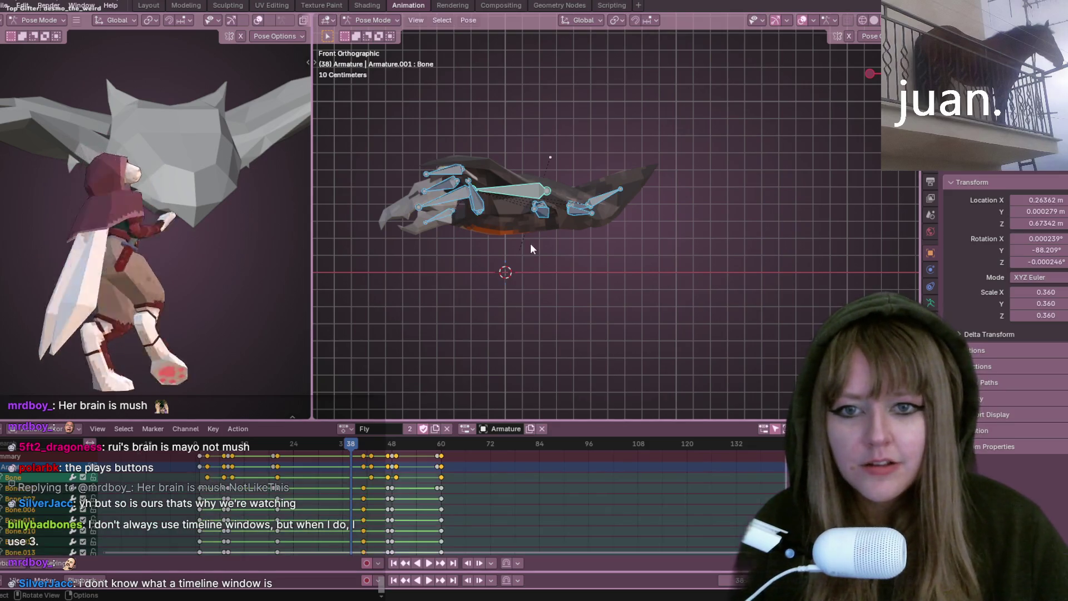
left_click(365, 469, "alt")
key("Delete")
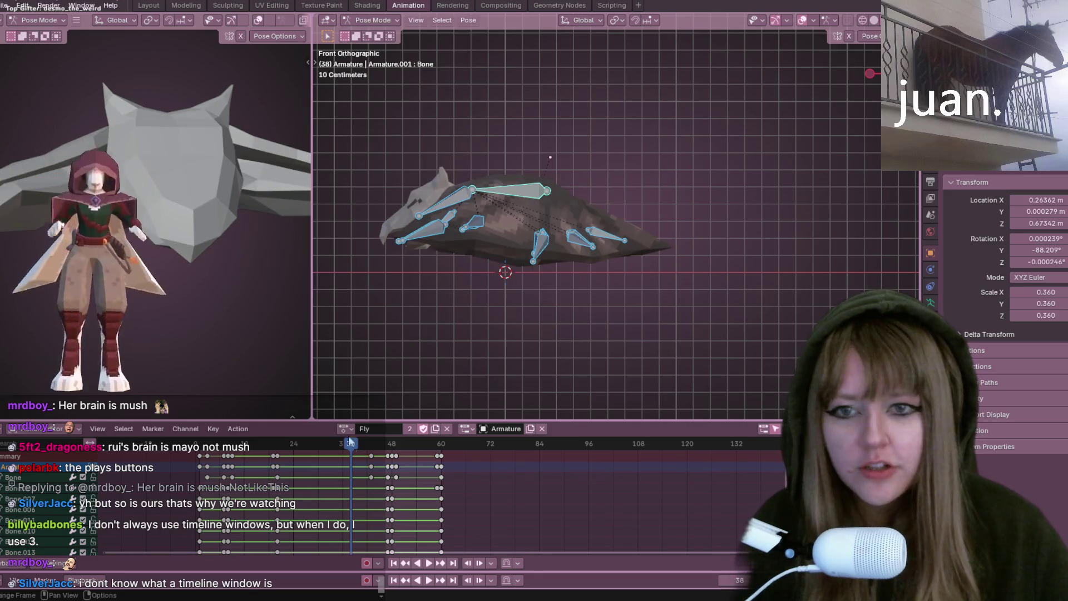
key("ctrl+z")
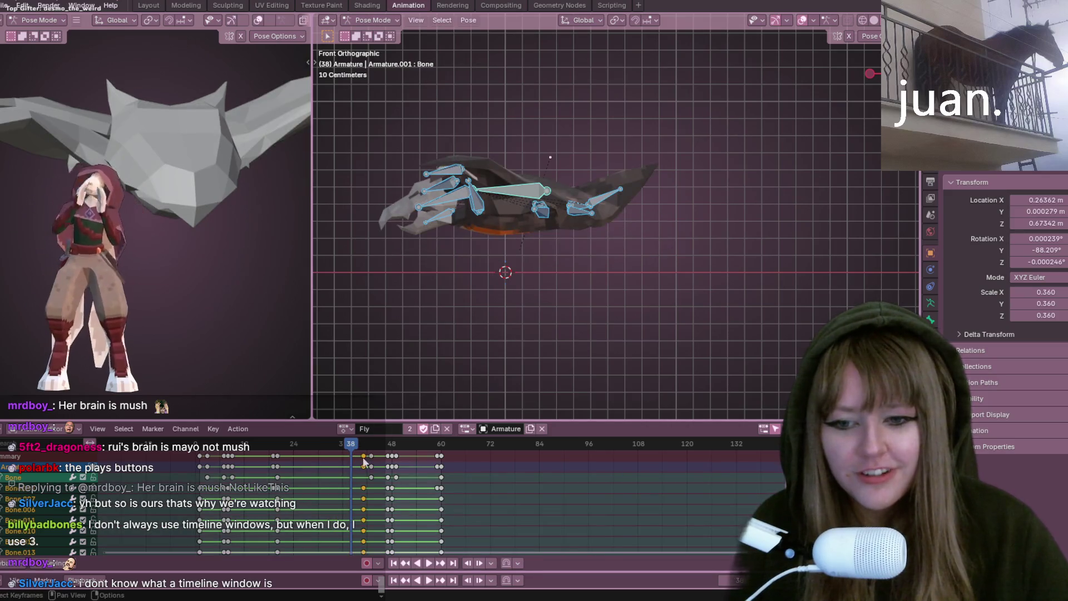
key("g")
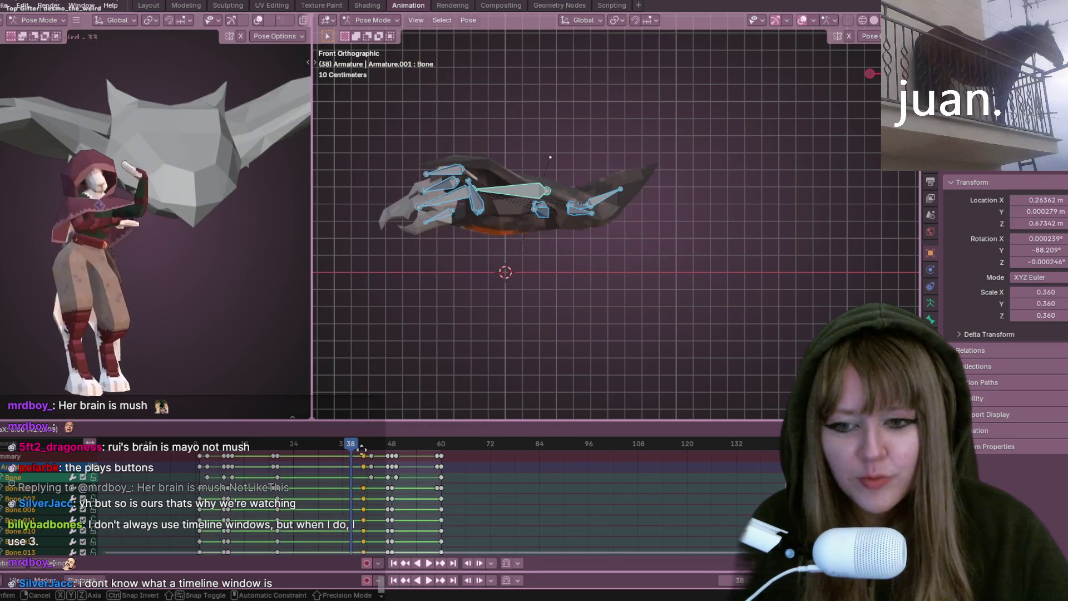
left_click(360, 448)
key("space")
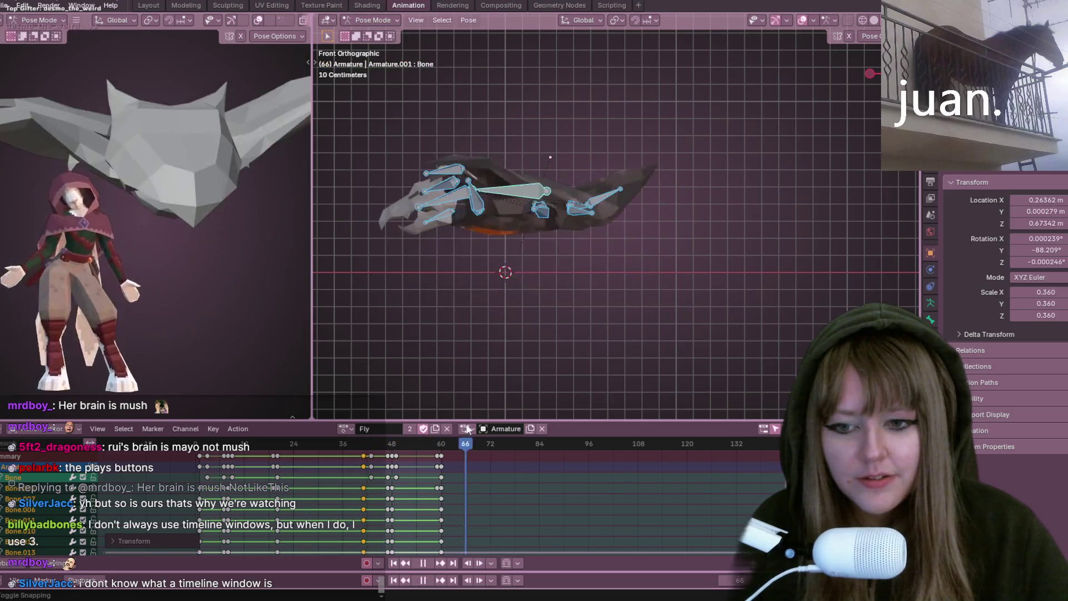
key("space")
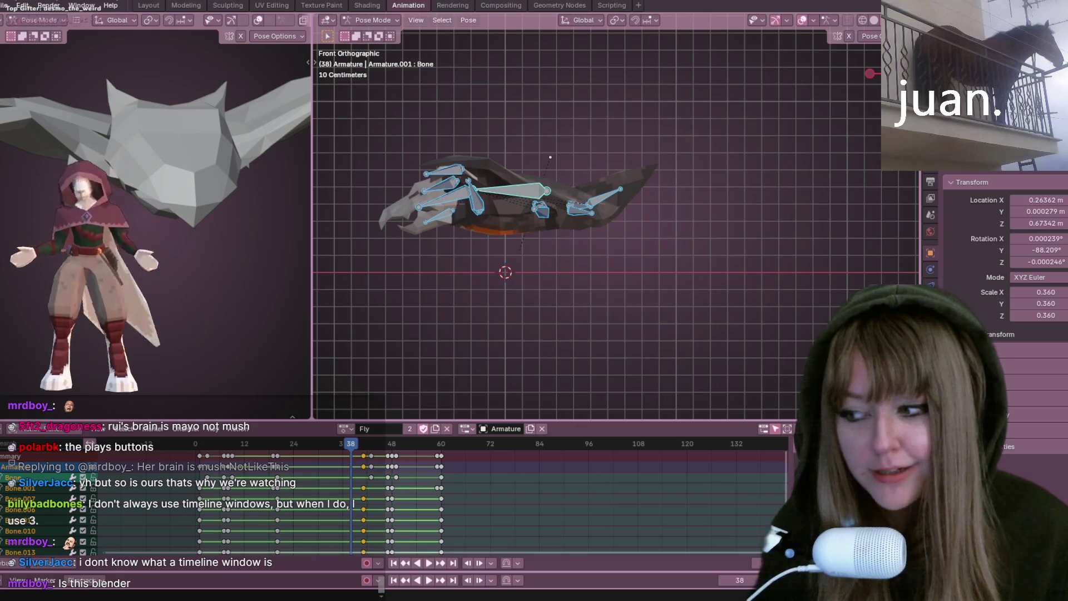
Orbit to a perspective angle and play the Fly loop
mouse_move(651, 103)
middle_mouse_down()
mouse_move(679, 163)
mouse_move(645, 165)
mouse_move(667, 185)
middle_mouse_up()
key("space")
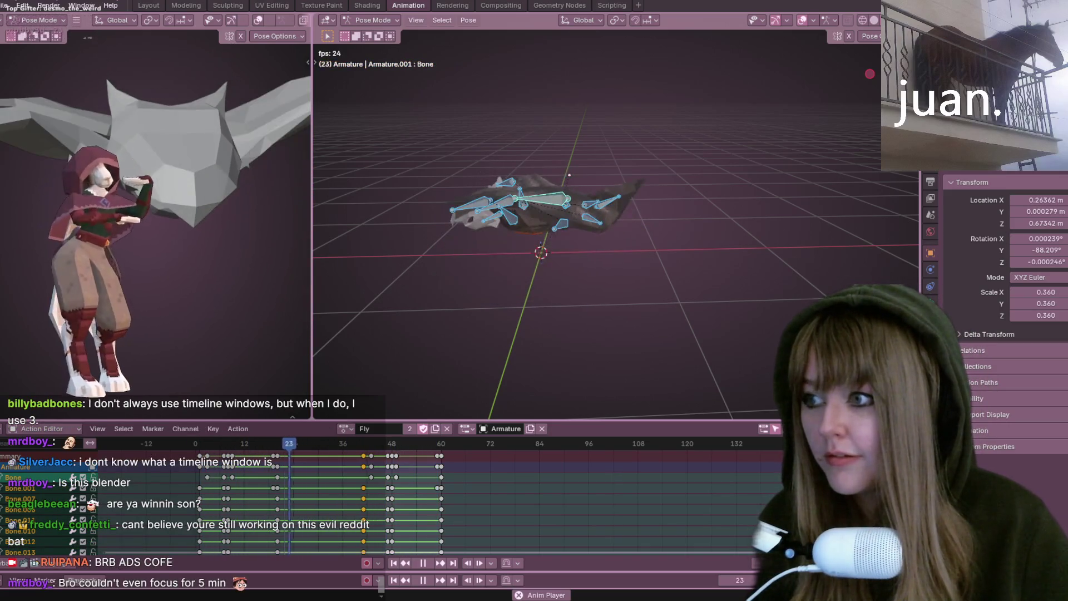
Stop at frame 37, view from the front, and cancel a move of the wing-tip bone
key("space")
key("KP_1")
left_click(600, 203)
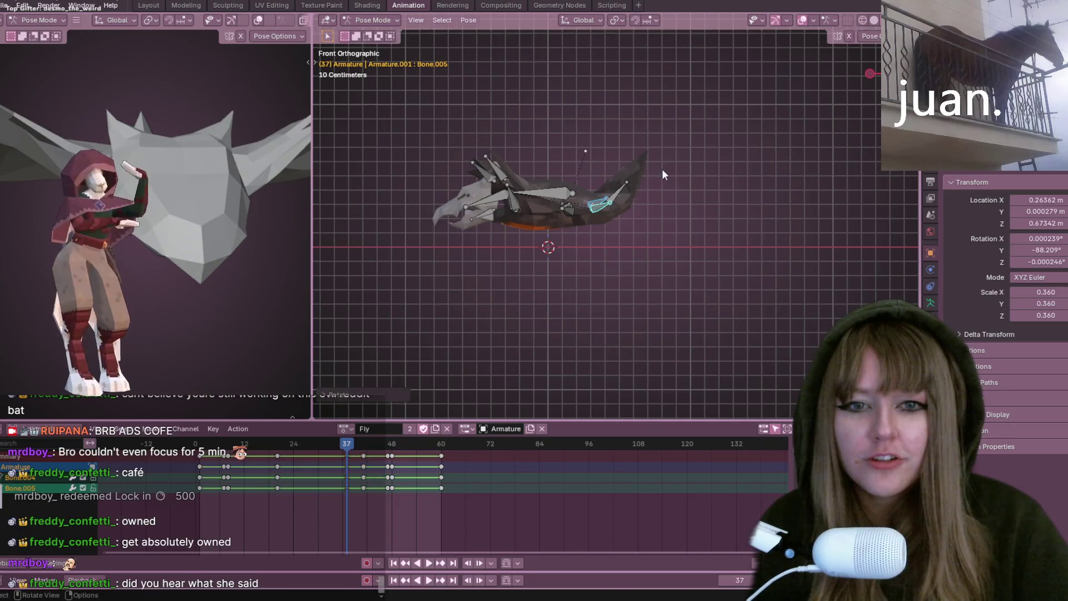
key("g")
key("Escape")
key("ctrl+z")
Reposition outer wing bone Bone.001 at frame 37, then play the Fly loop in perspective
left_click(630, 183)
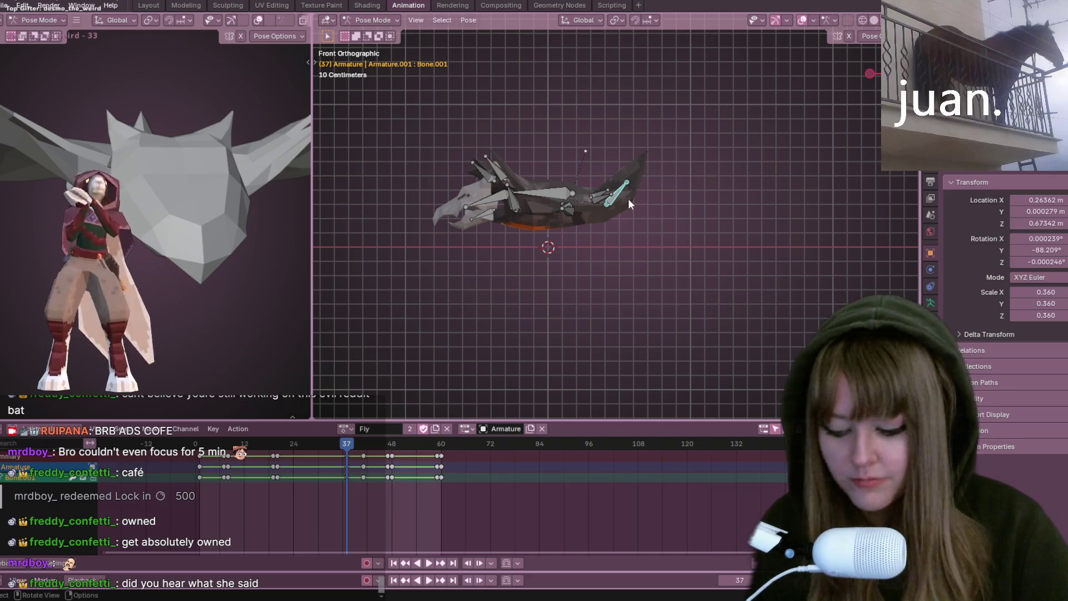
key("g")
left_click(631, 188)
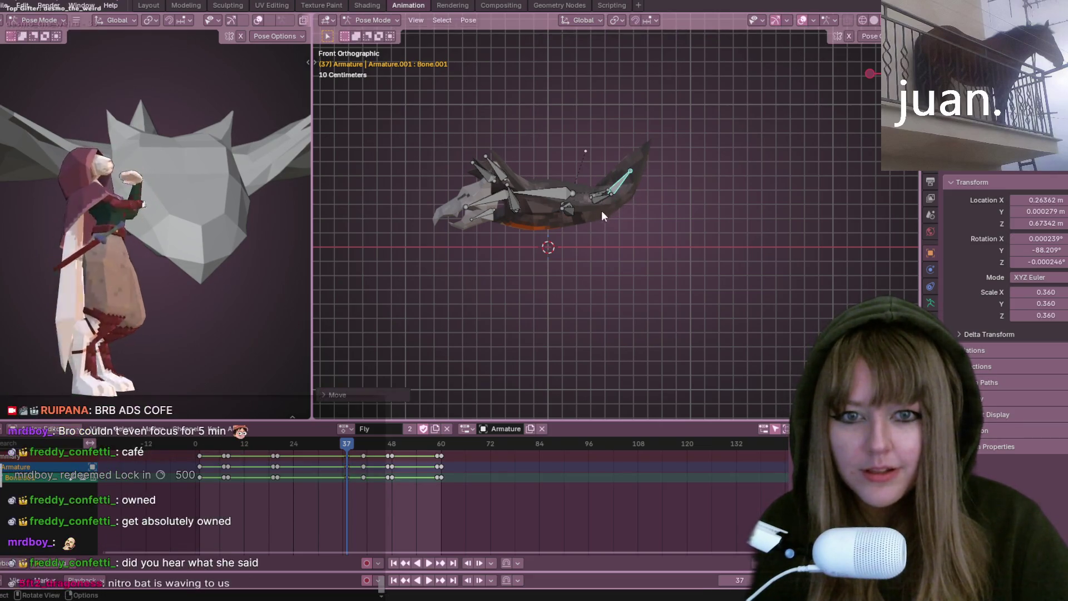
mouse_move(574, 210)
middle_mouse_down()
mouse_move(613, 239)
mouse_move(555, 286)
mouse_move(484, 279)
mouse_move(400, 210)
mouse_move(356, 208)
mouse_move(841, 263)
mouse_move(709, 216)
mouse_move(723, 220)
middle_mouse_up()
key("space")
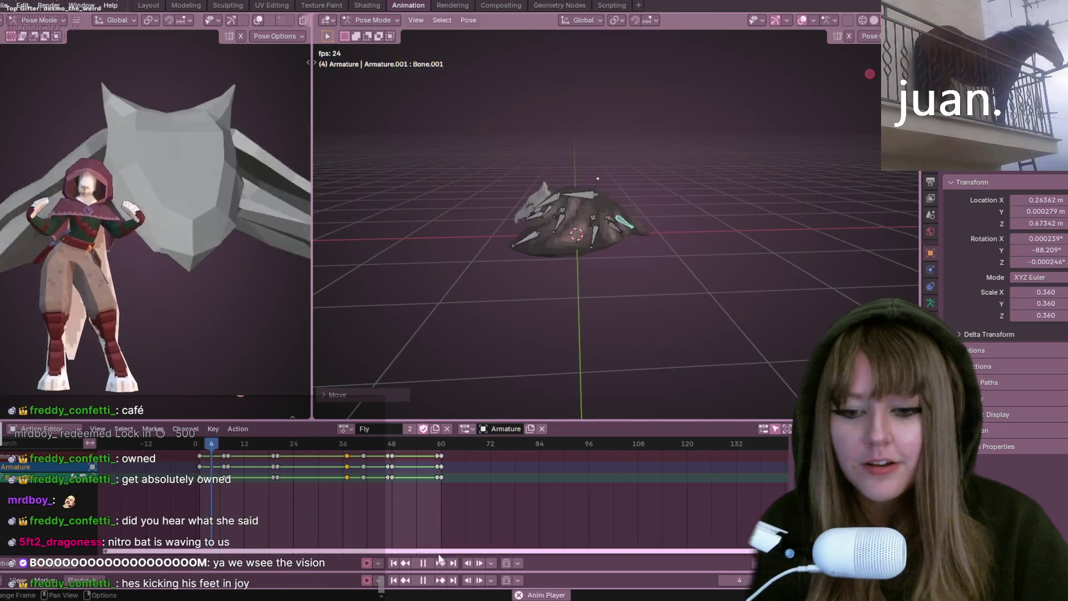
Stop playback, select all bones and delete the frame-41 keyframe column from the Fly action
key("space")
key("a")
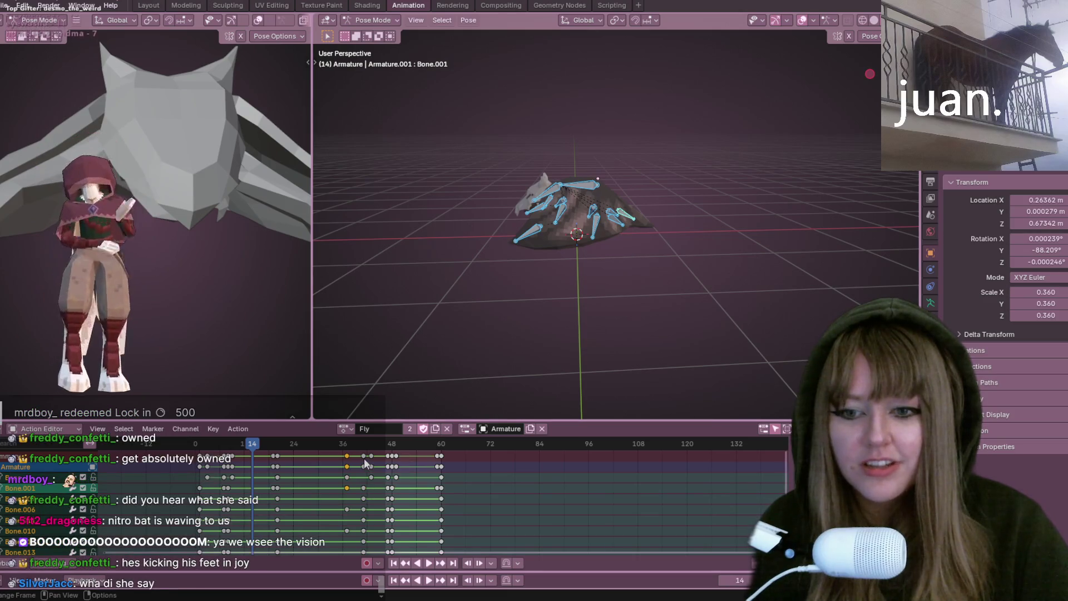
left_click(363, 458)
key("Delete")
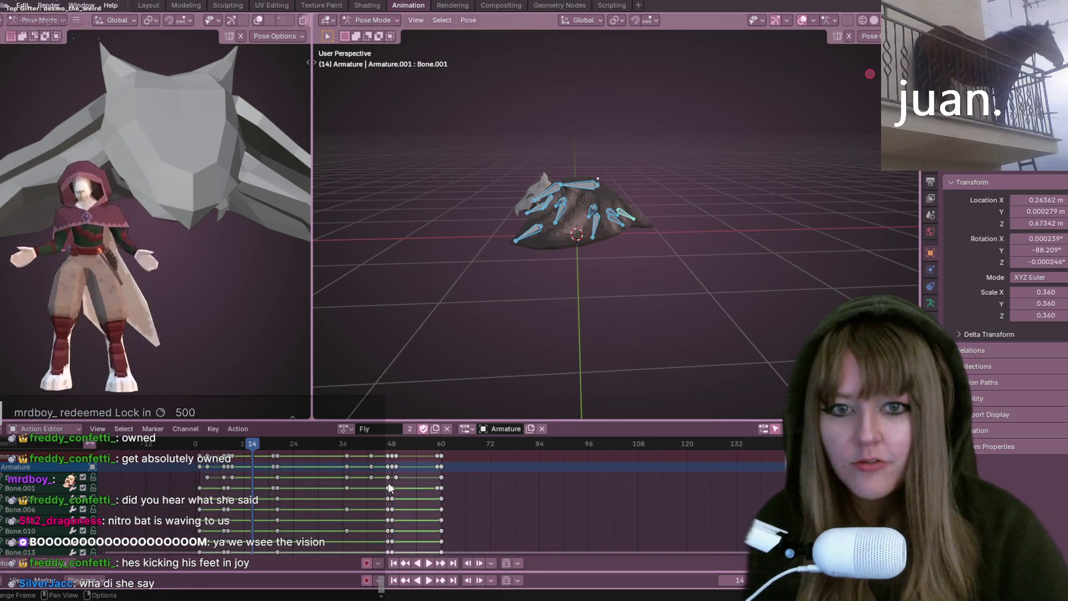
Shift the frame-36 keyframe column about four frames later
left_click(344, 462)
key("g")
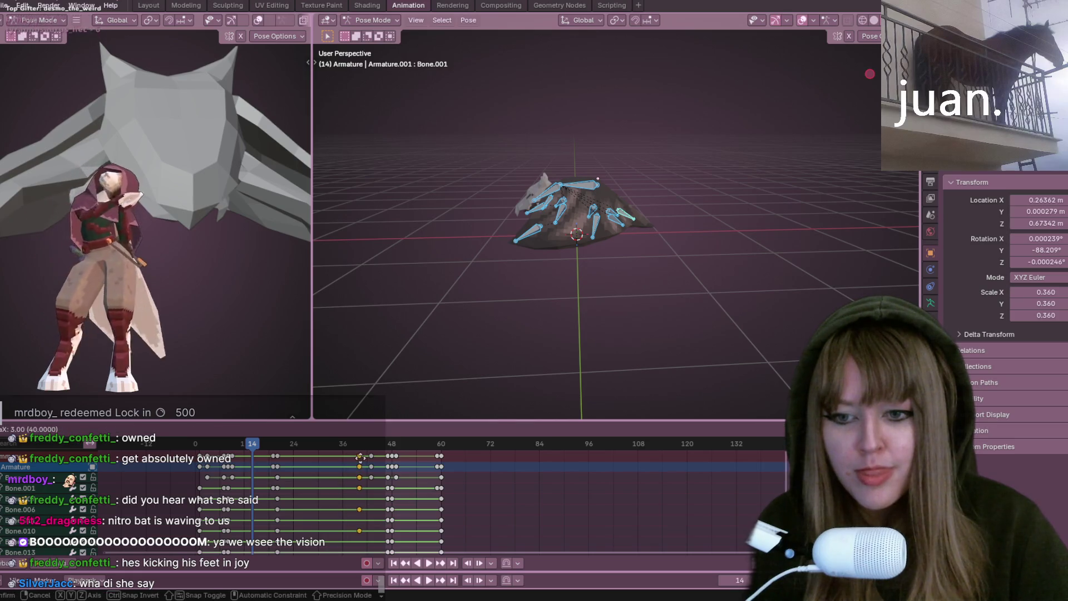
left_click(364, 458)
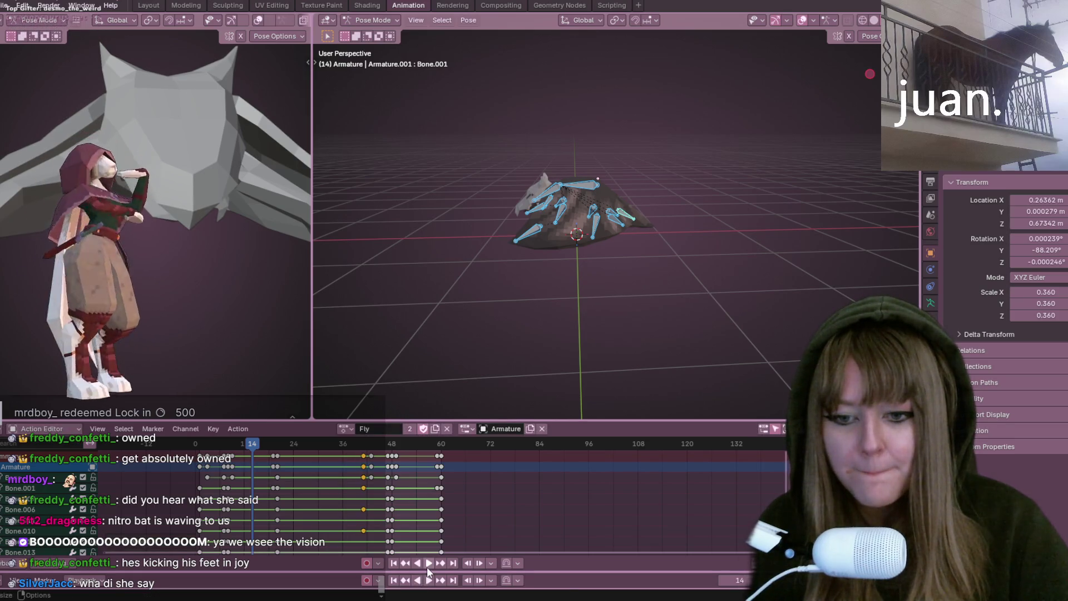
Play the Fly animation to review the retiming, then step back around frame 37 with all bones selected
left_click(426, 563)
middle_click_drag(711, 201, 707, 198)
key("space")
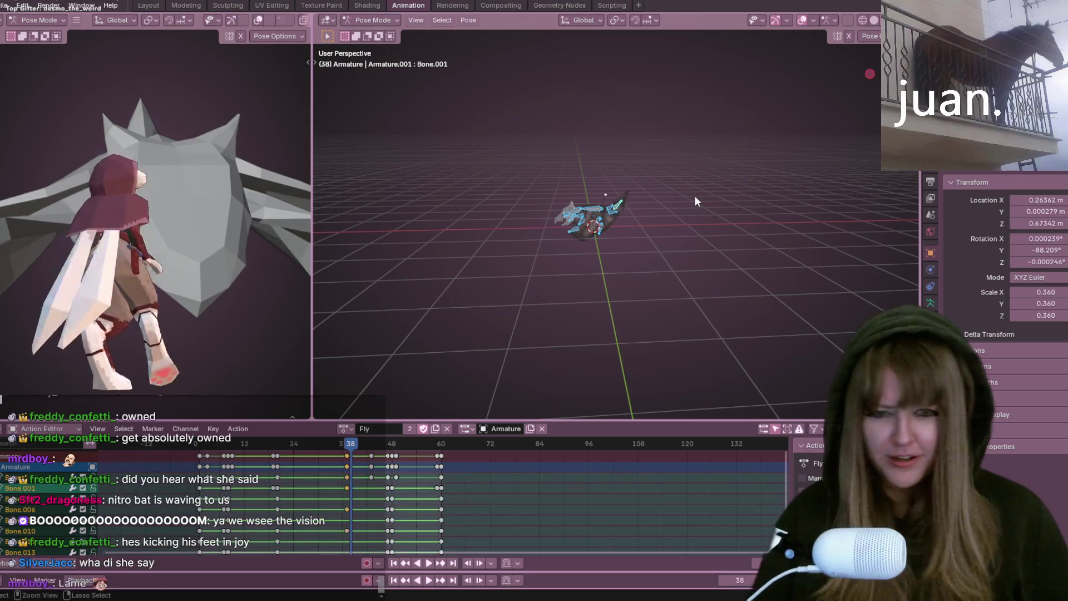
key("ctrl+z")
key("Left")
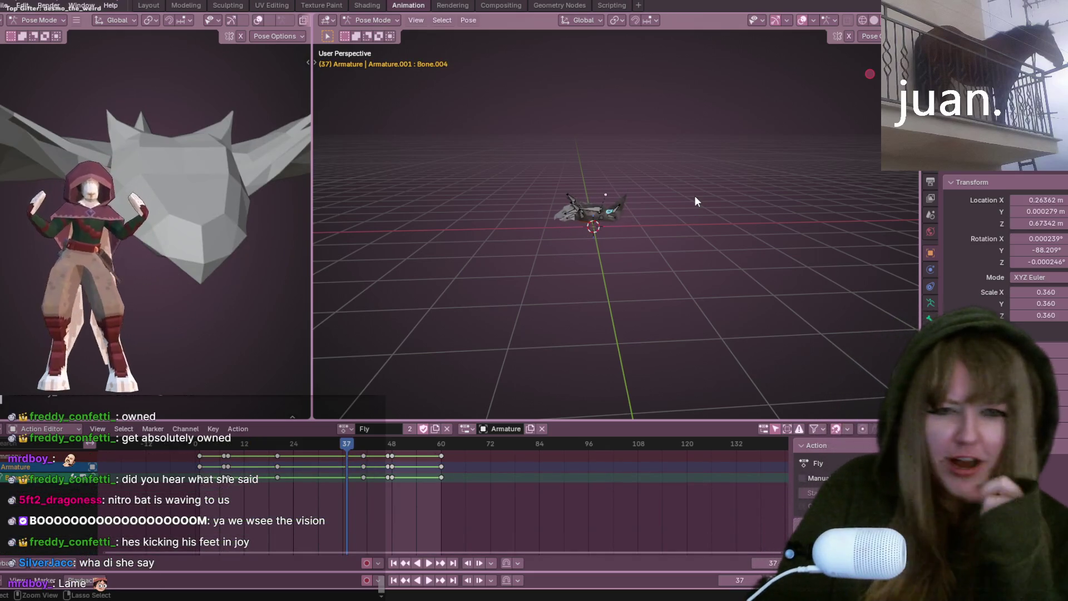
key("ctrl+z")
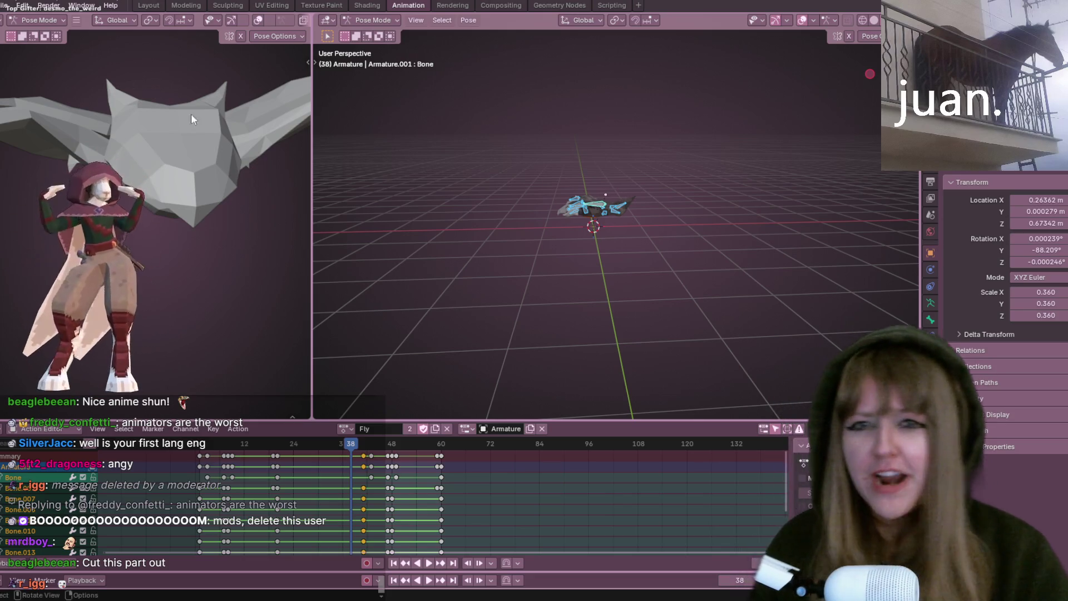
scroll(483, 265, "up", 5)
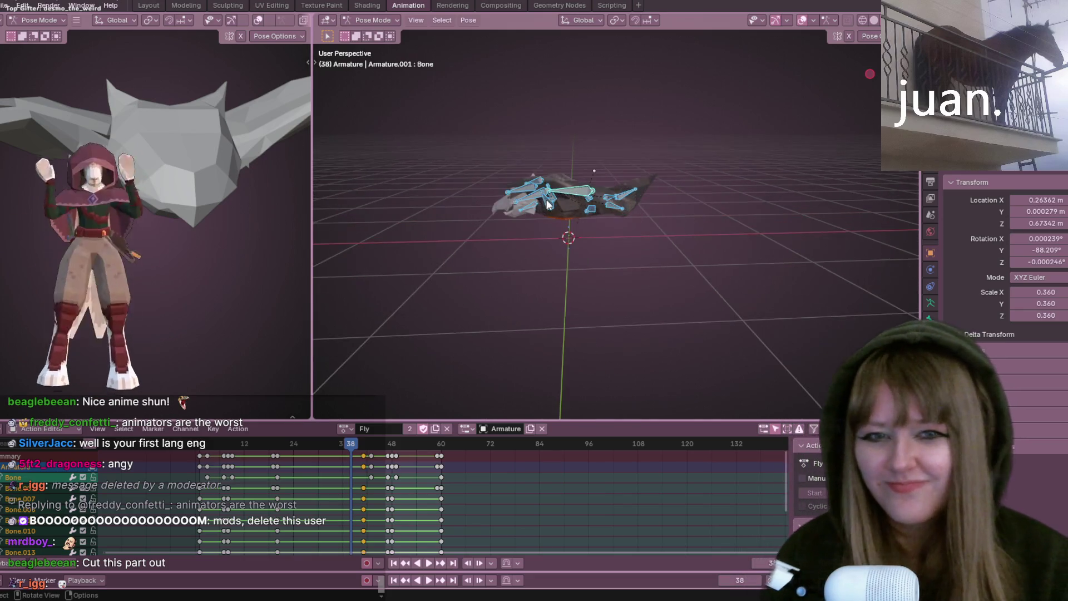
Review the wing flap by playing and scrubbing between frames 34 and 43 from several angles
middle_click_drag(526, 317, 604, 272)
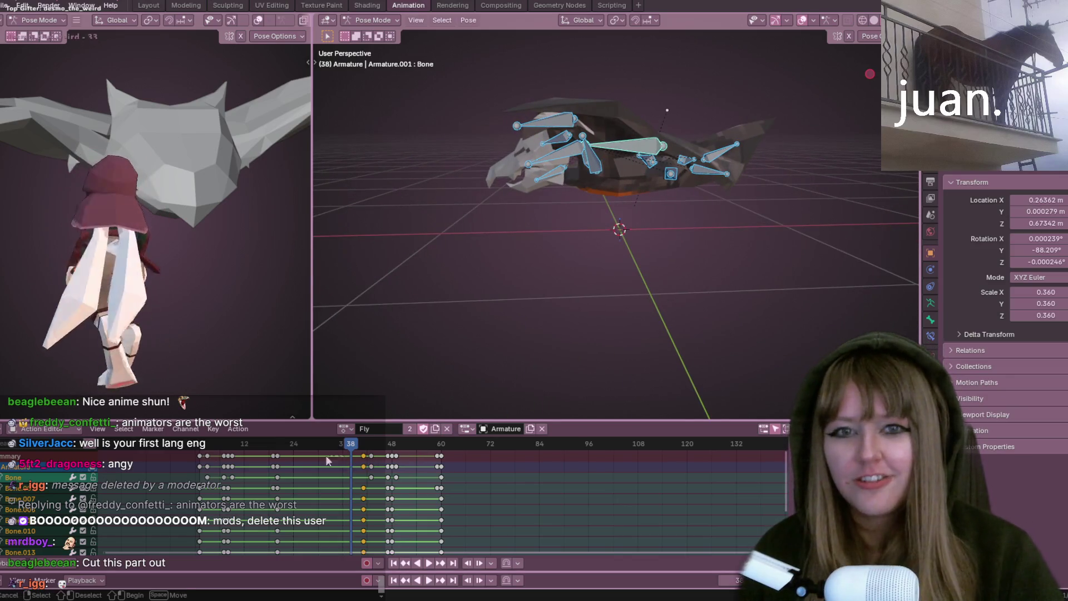
left_click(365, 448)
key("space")
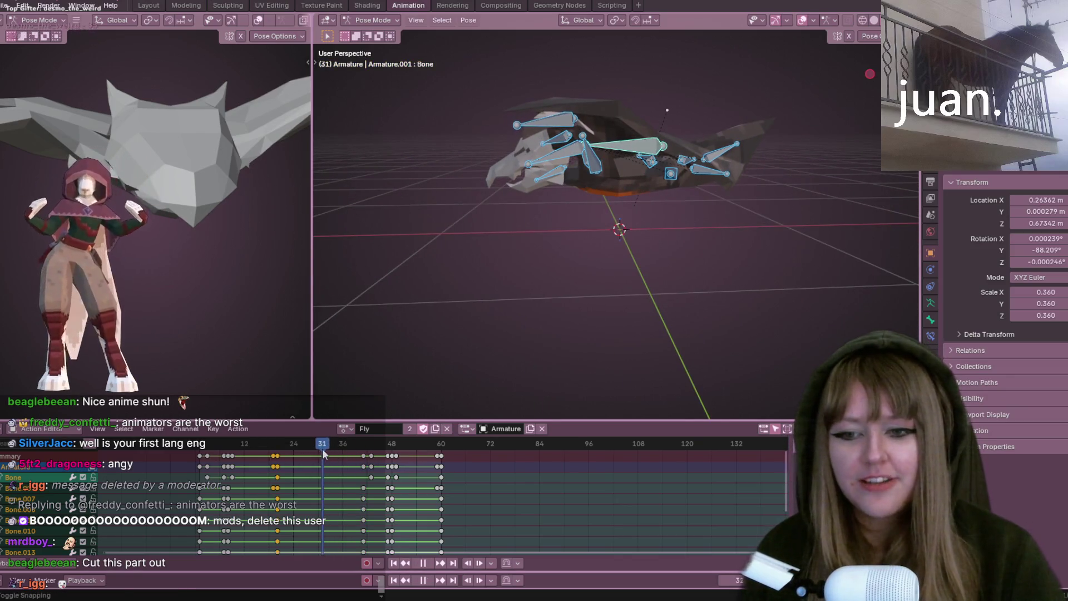
left_click_drag(322, 448, 334, 448)
key("space")
middle_click_drag(549, 288, 660, 290)
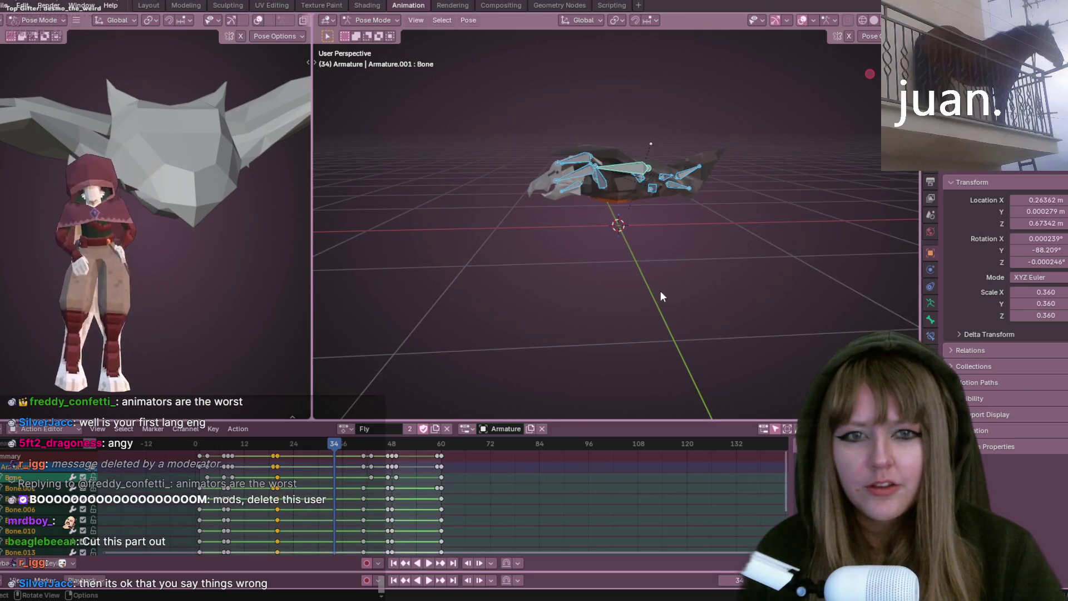
left_click_drag(343, 445, 370, 445)
key("space")
key("space")
mouse_move(575, 321)
middle_mouse_down()
mouse_move(711, 318)
mouse_move(684, 303)
middle_mouse_up()
left_click_drag(371, 444, 394, 447)
key("space")
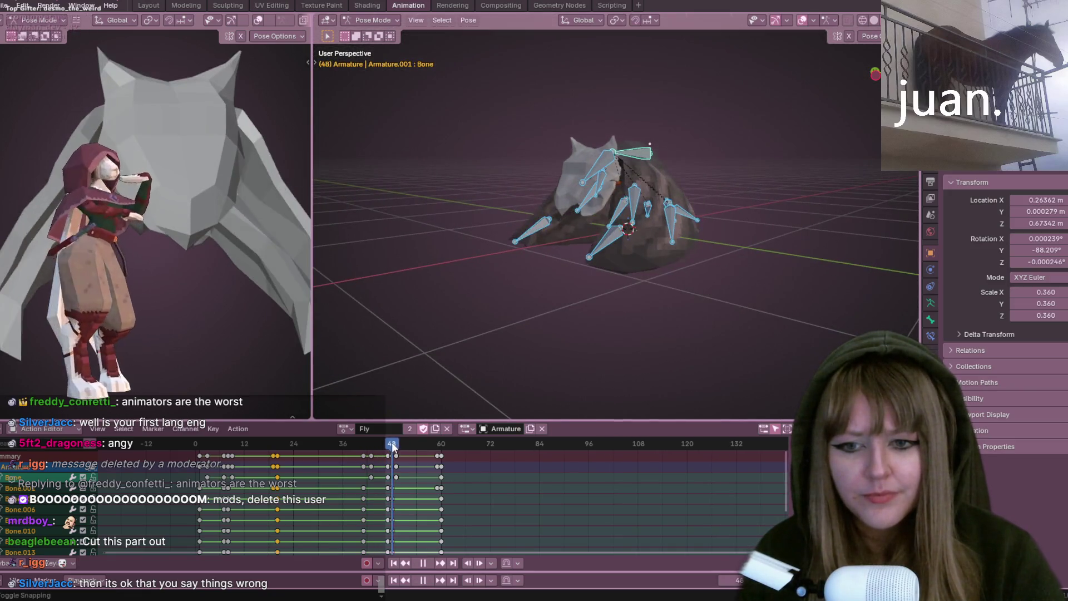
key("space")
Reselect all bones and replay the Fly loop from around frame 39
mouse_move(584, 284)
middle_mouse_down()
mouse_move(629, 255)
mouse_move(787, 241)
mouse_move(778, 247)
middle_mouse_up()
left_click(778, 248)
key("a")
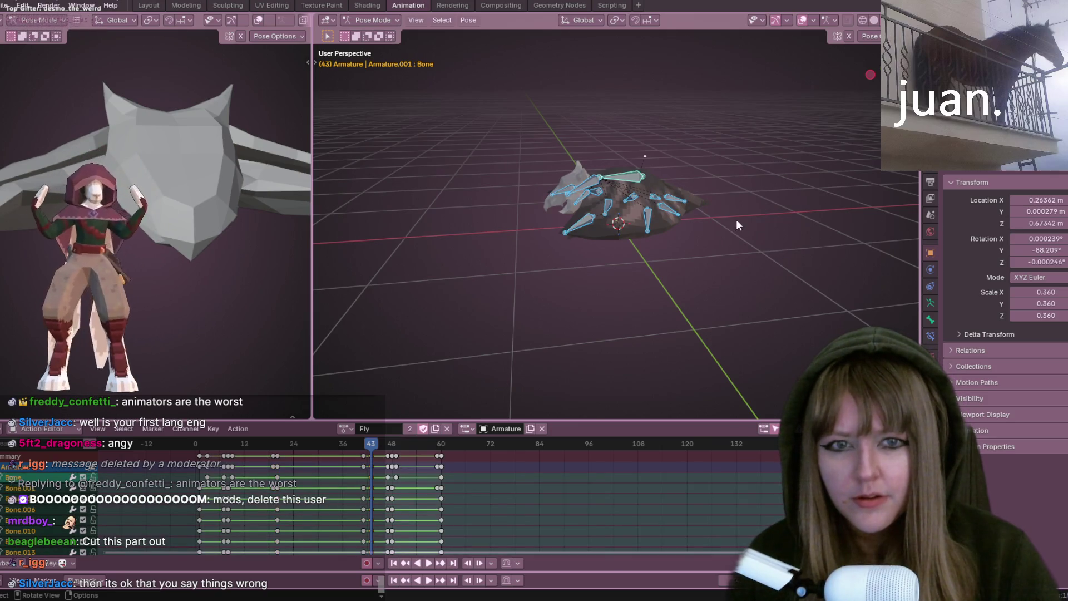
middle_click_drag(737, 220, 668, 210)
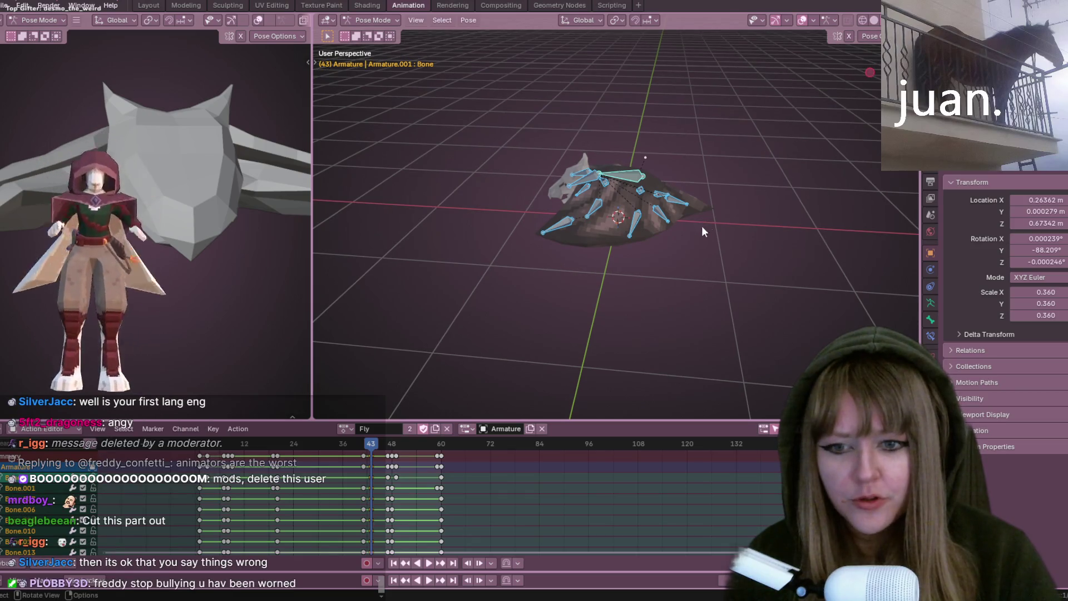
key("space")
left_click(357, 445)
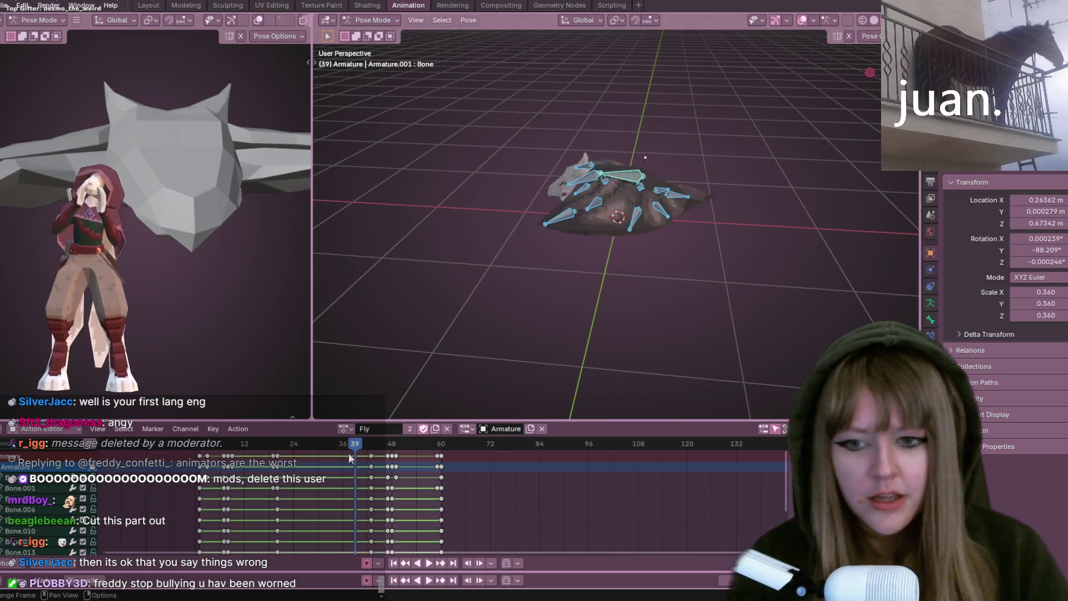
key("space")
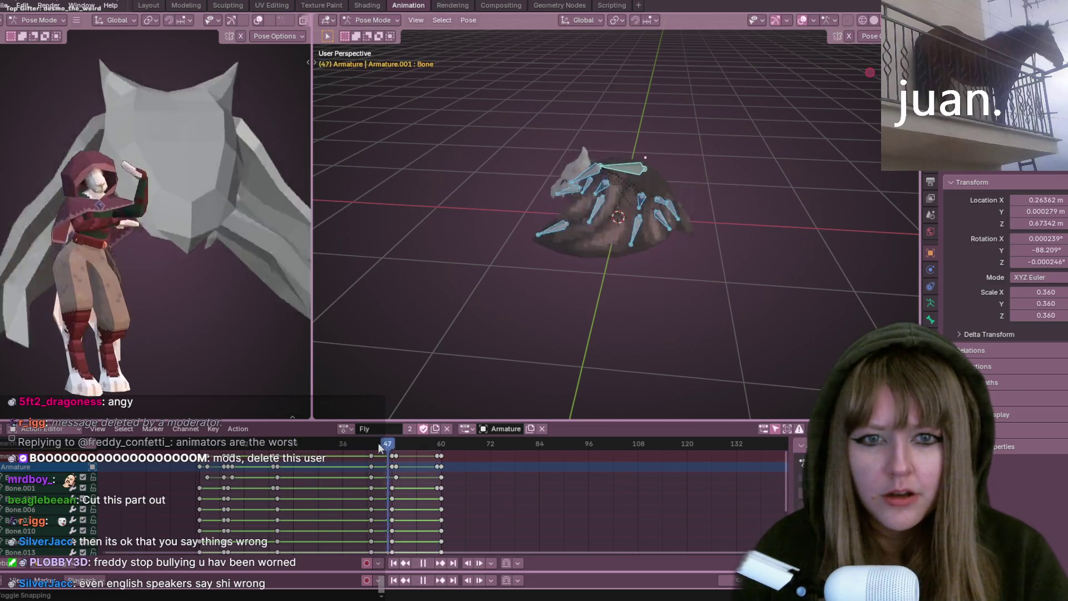
key("space")
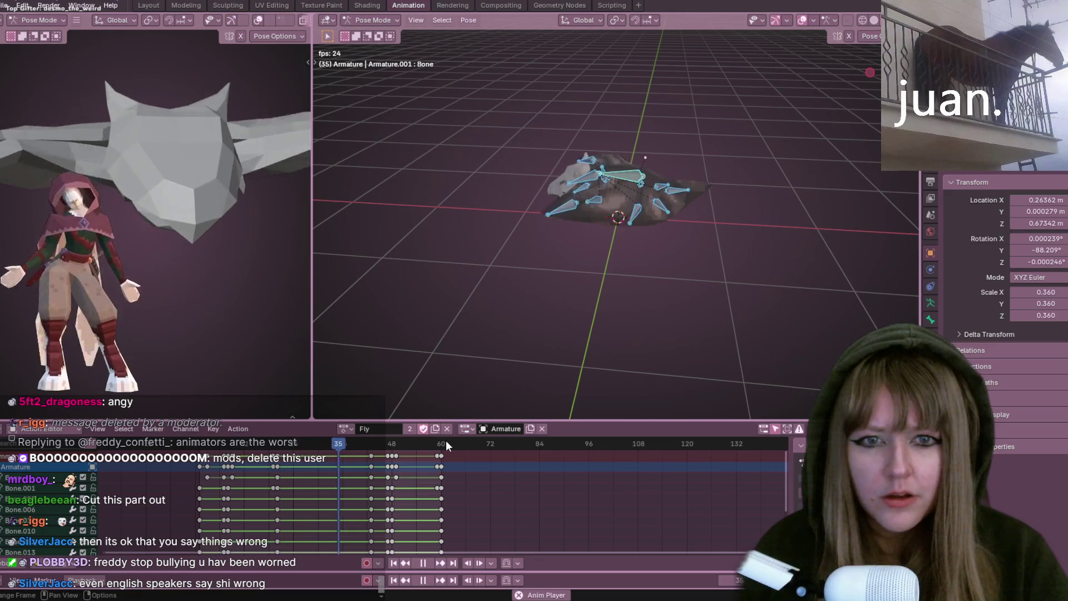
key("space")
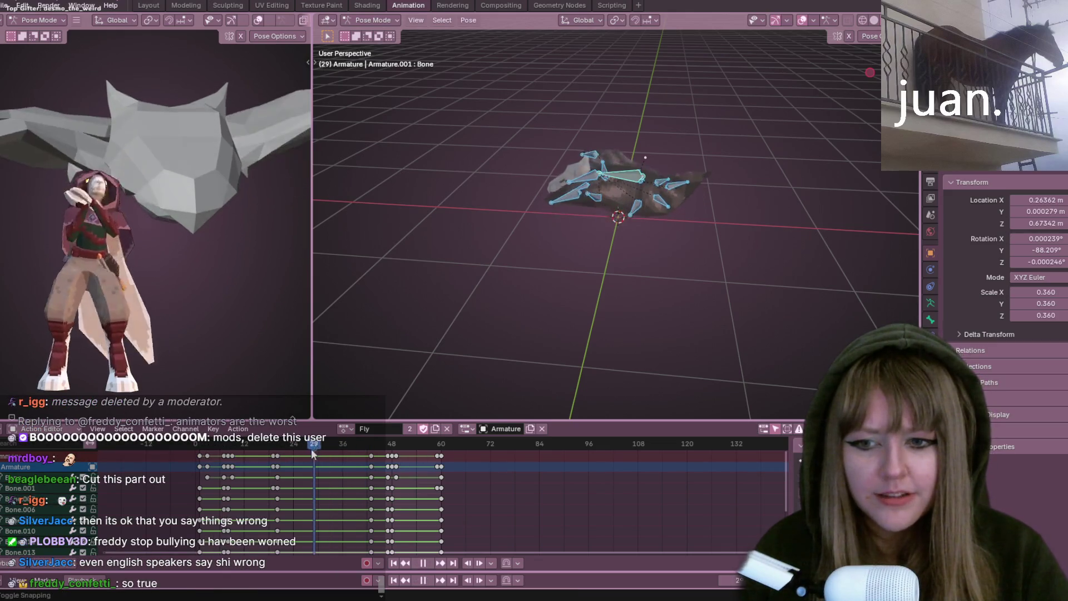
Duplicate the frame-23 pose keyframes with Shift+D and drop the copies near frame 38
left_click_drag(359, 443, 289, 451)
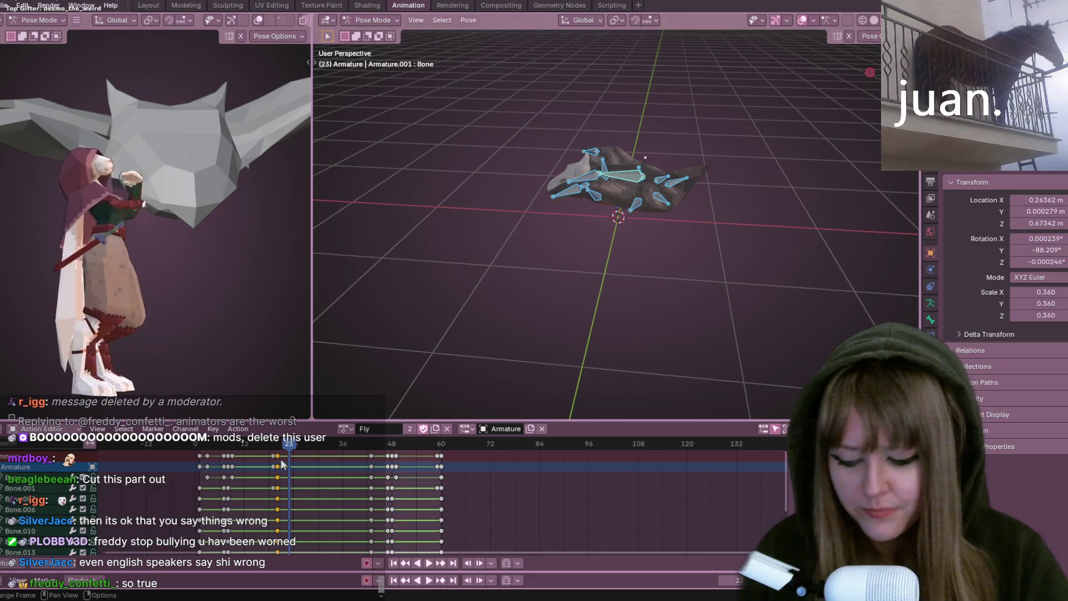
key("shift+d")
left_click(331, 469)
middle_click_drag(616, 317, 615, 287)
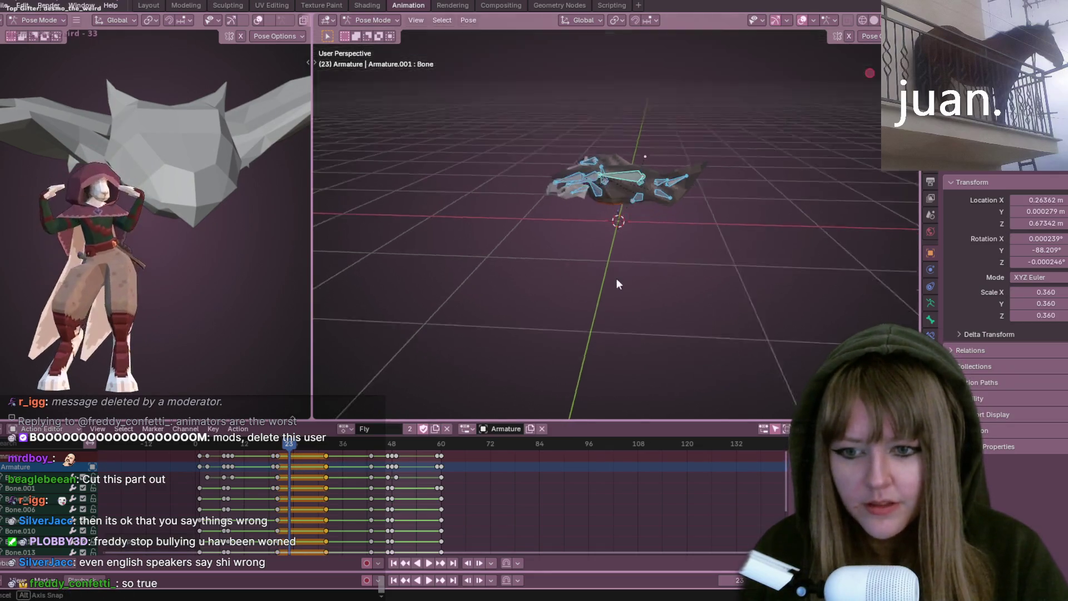
From Front Ortho, slide the copied keys about five frames later and play to check the timing, stopping at frame 38
key("KP_1")
scroll(616, 222, "up", 5)
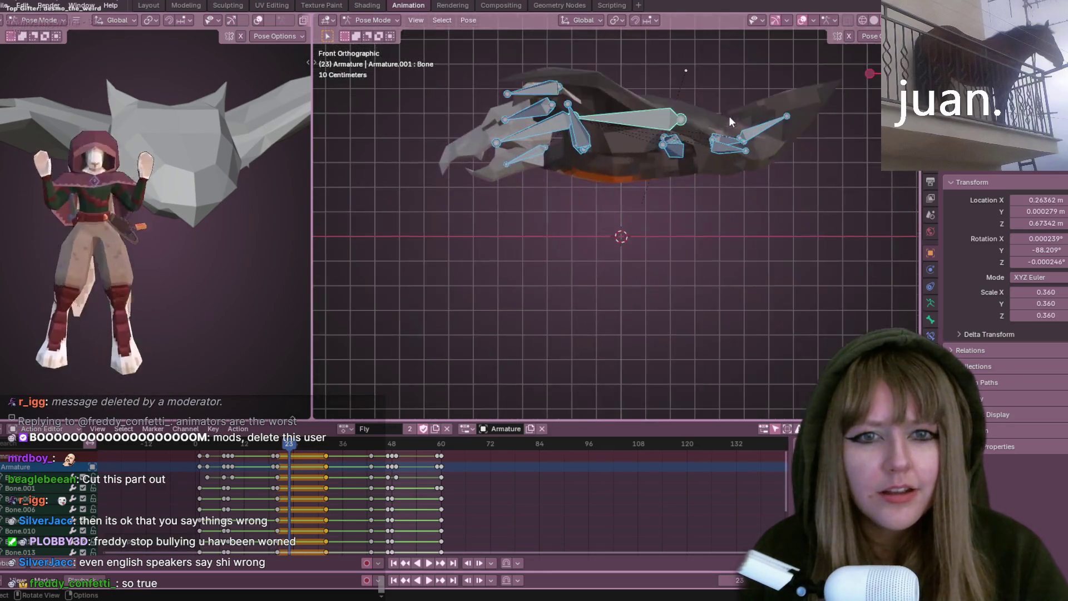
key("g")
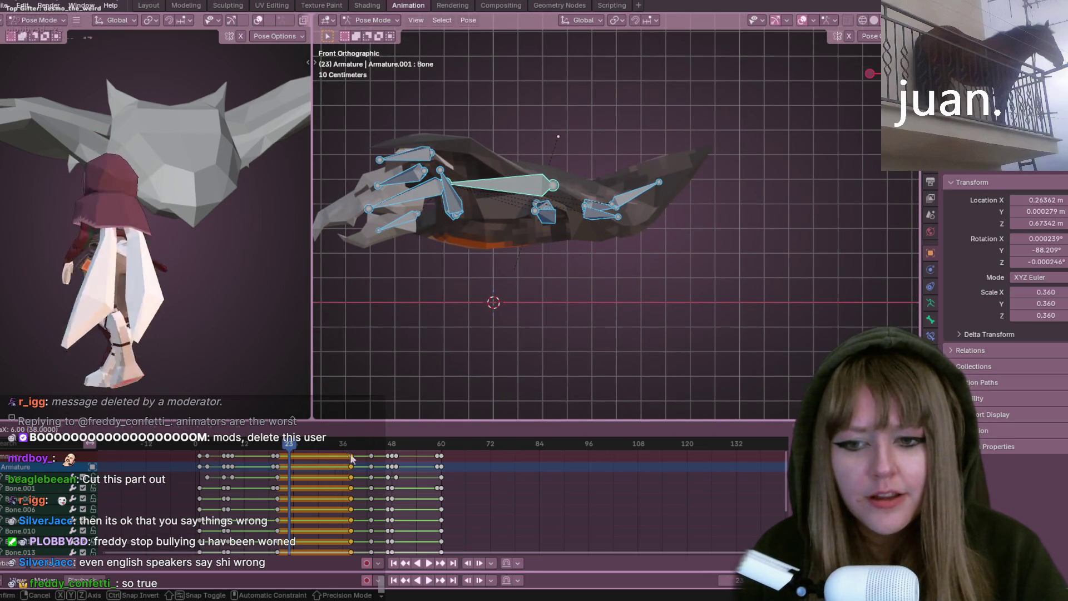
left_click(351, 458)
key("space")
scroll(521, 202, "down", 2)
key("Escape")
scroll(643, 228, "down", 2)
Move the selected bones into a new position at frame 38 with auto keying
key("g")
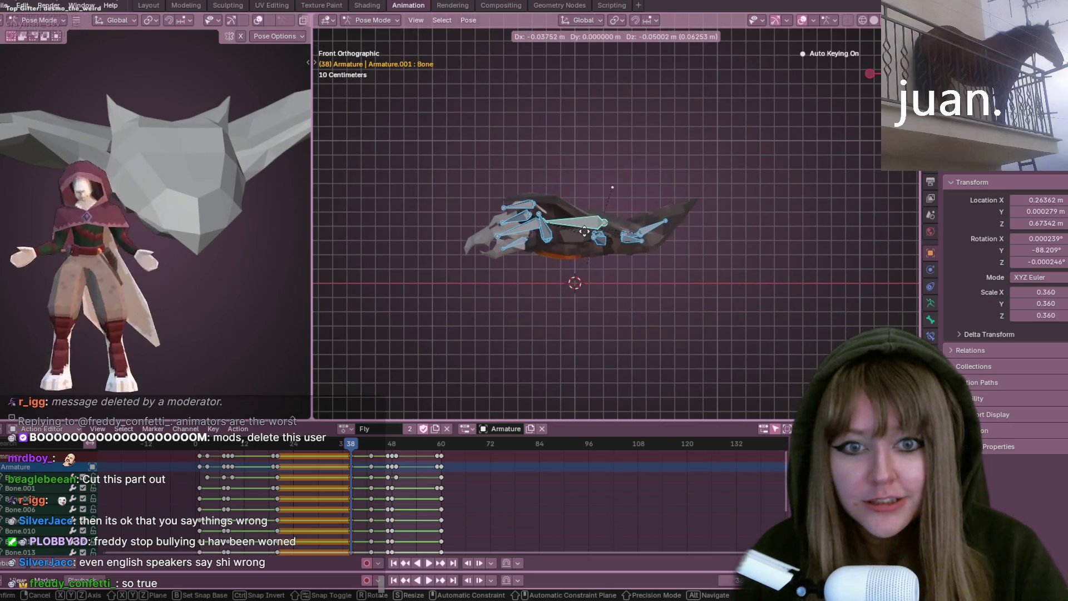
left_click(576, 231)
left_click(524, 206)
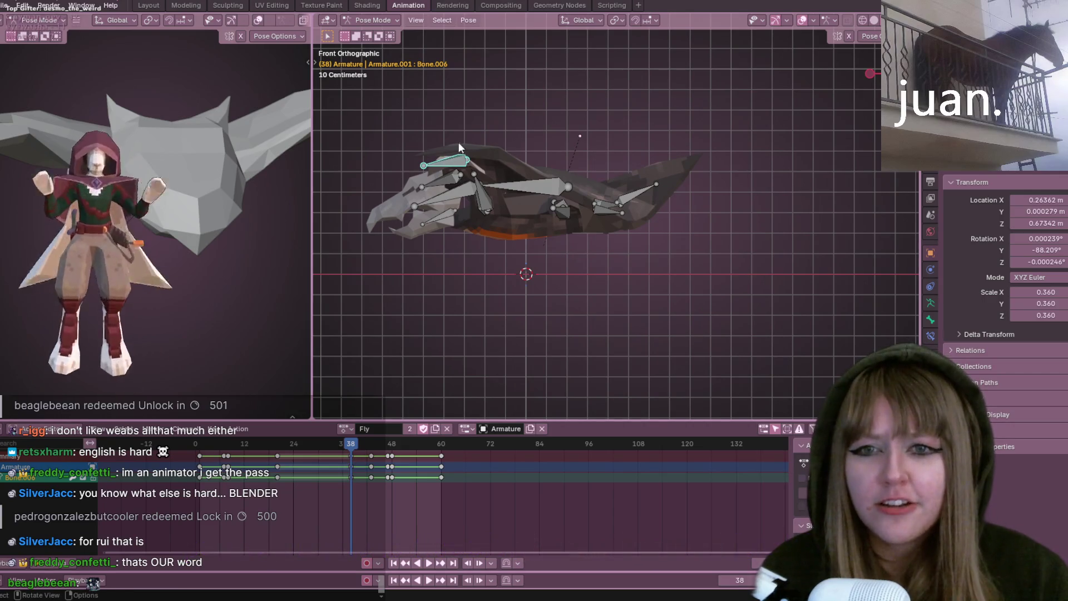
Rotate the upper wing bone and lift it upward for the frame 38 pose
key("r")
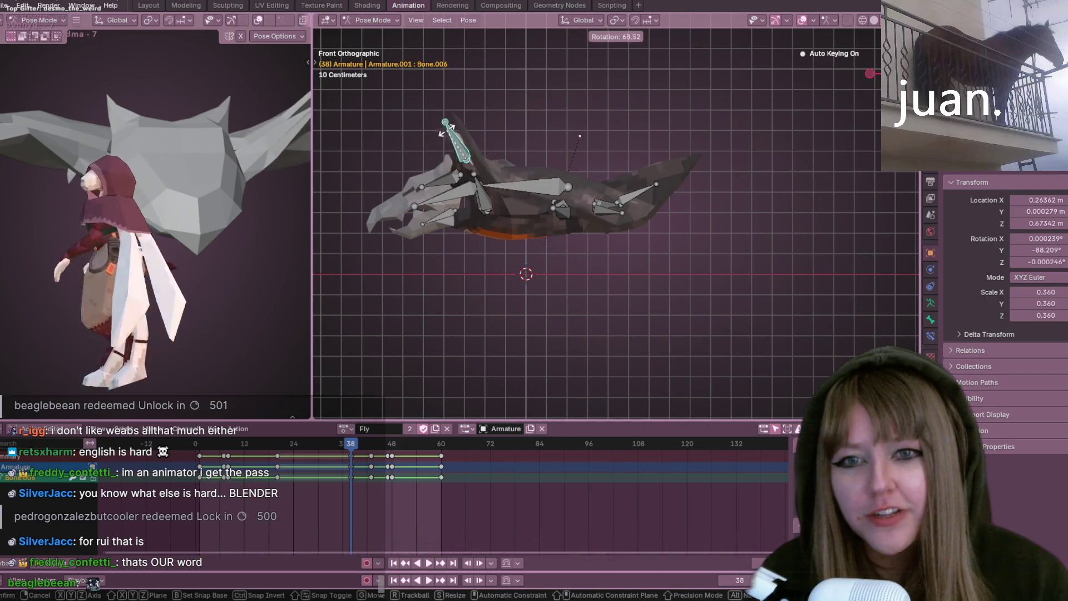
left_click(483, 143)
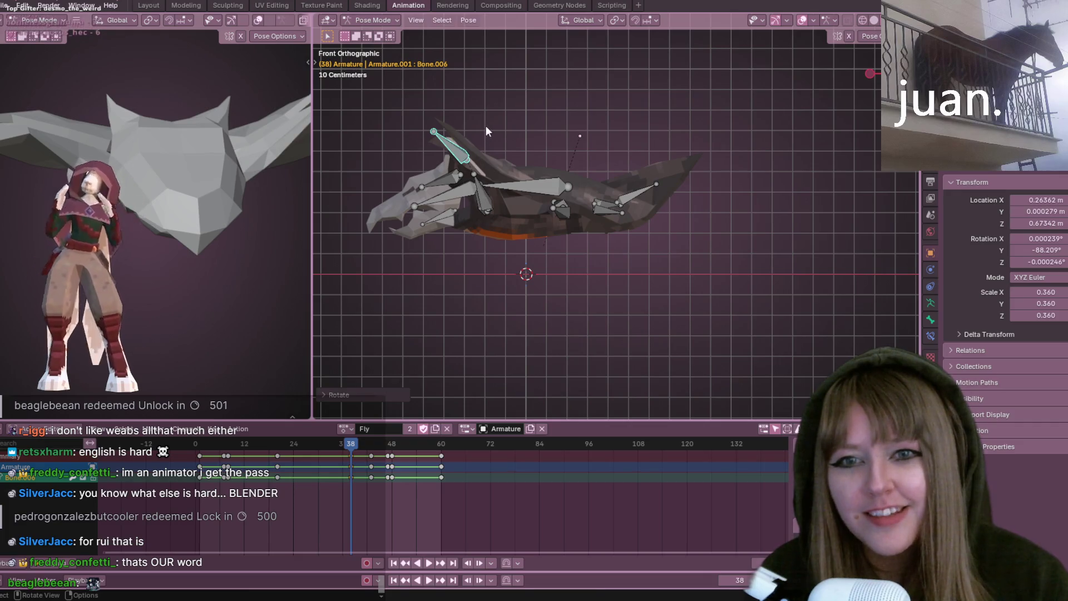
key("g")
left_click(488, 119)
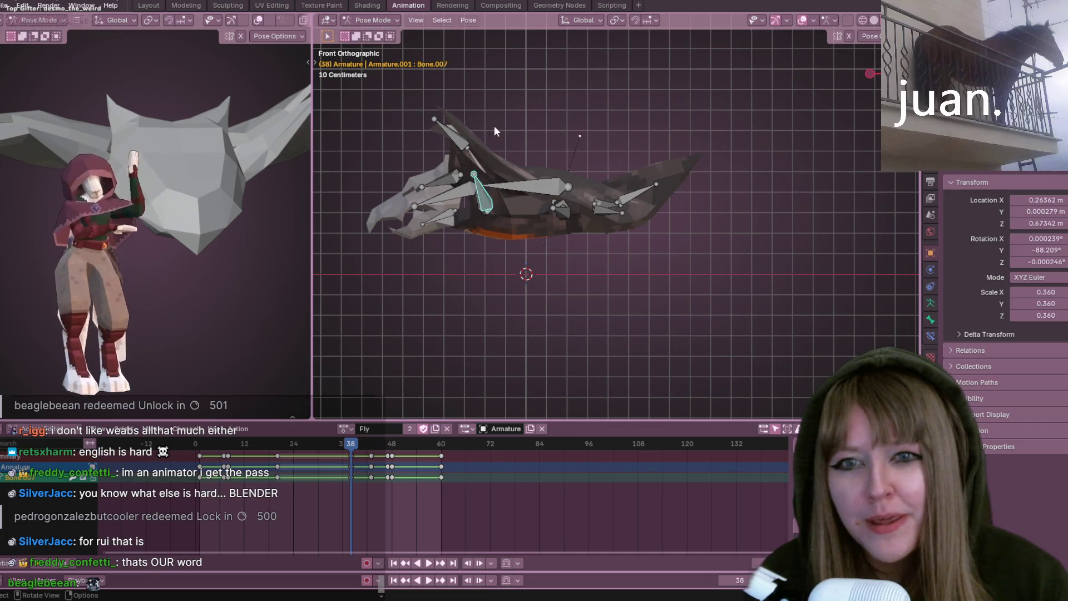
Rotate and raise the next wing bone to follow the upper wing
left_click(458, 157)
key("r")
left_click(454, 148)
key("g")
left_click(459, 131)
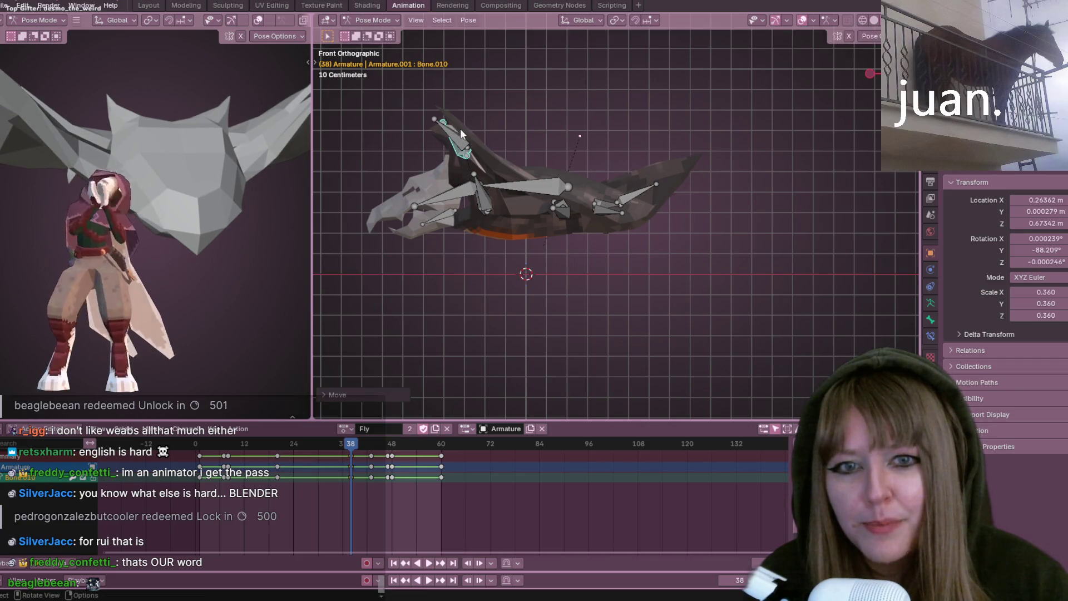
Lift the bone along the back of the wing and reposition the wing tip bone
left_click(599, 200)
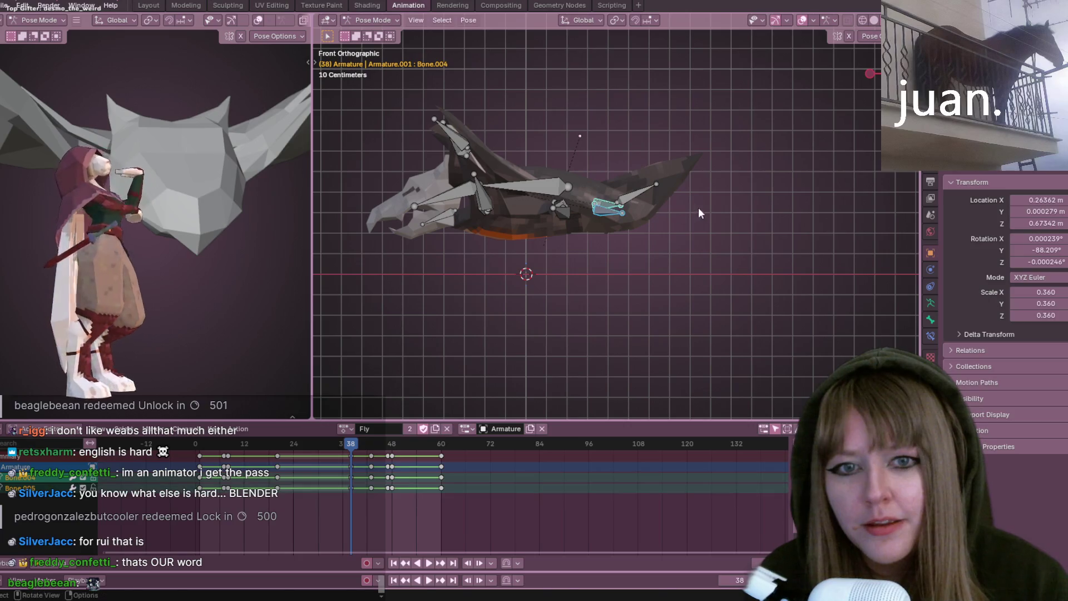
key("g")
left_click(652, 185)
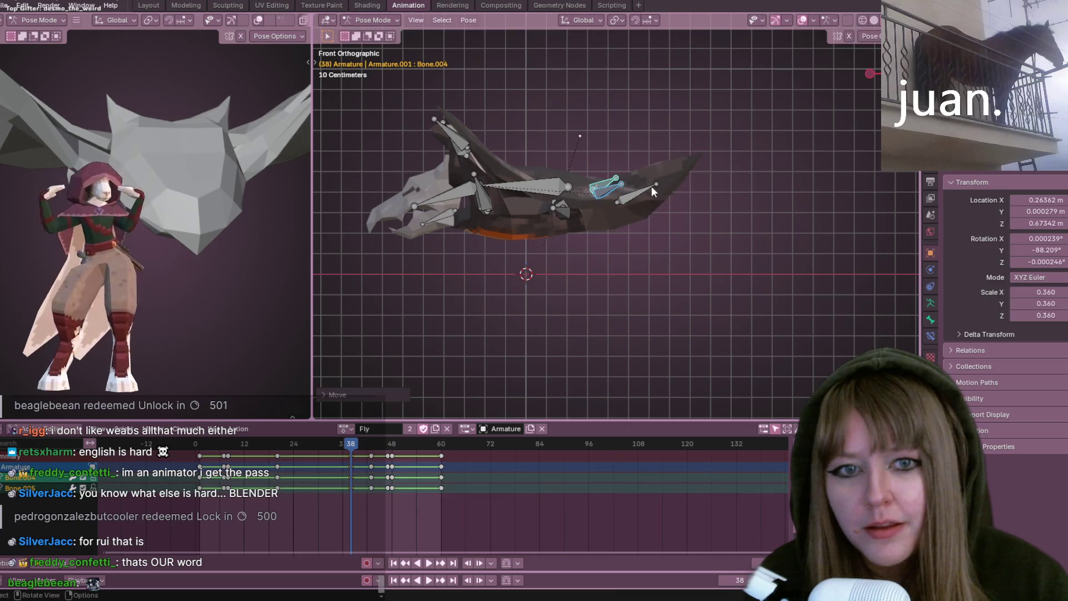
left_click(657, 162)
key("g")
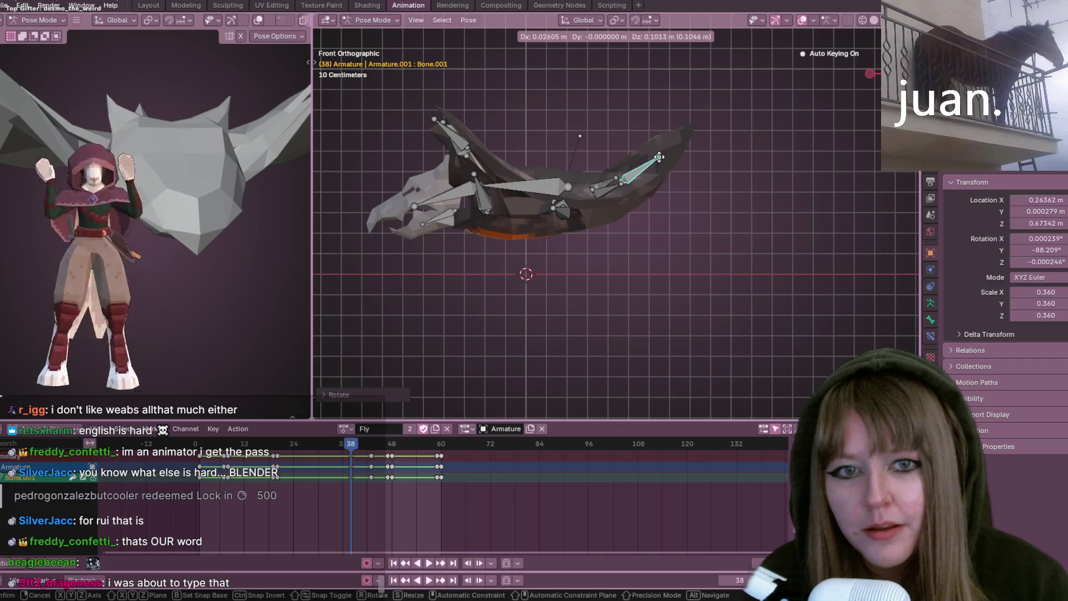
left_click(652, 168)
Tilt the two head bones and nudge the mid-body bone into place
left_click(439, 210)
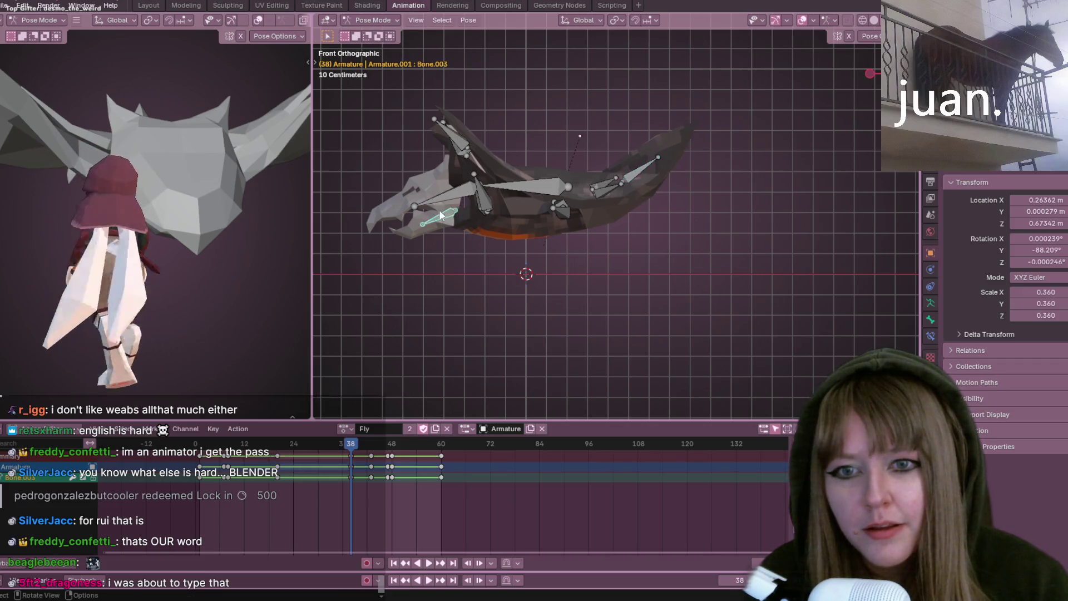
left_click(439, 194, "shift")
key("r")
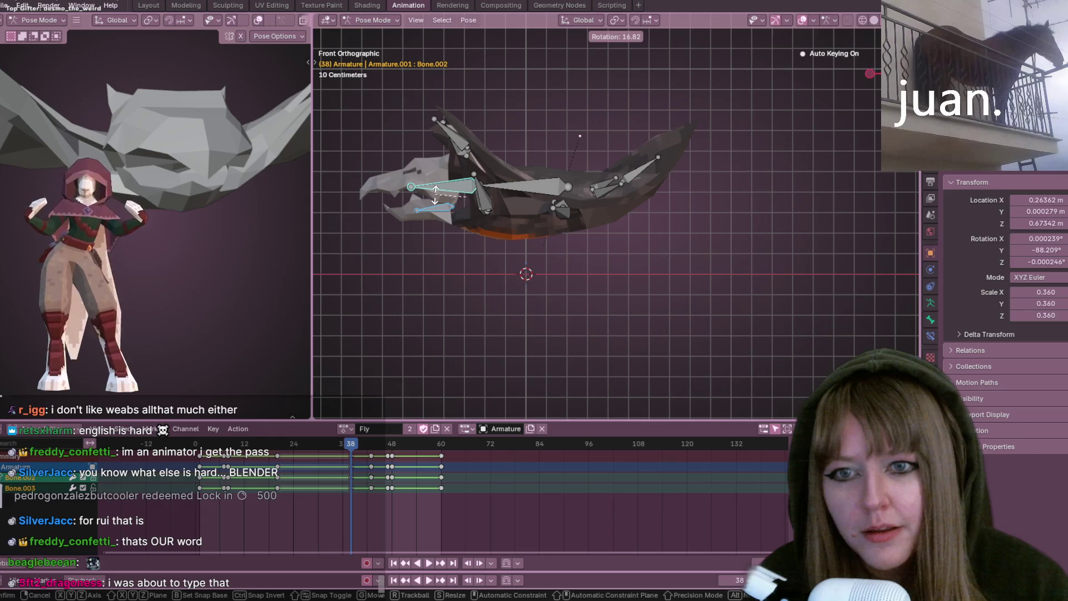
left_click(435, 193)
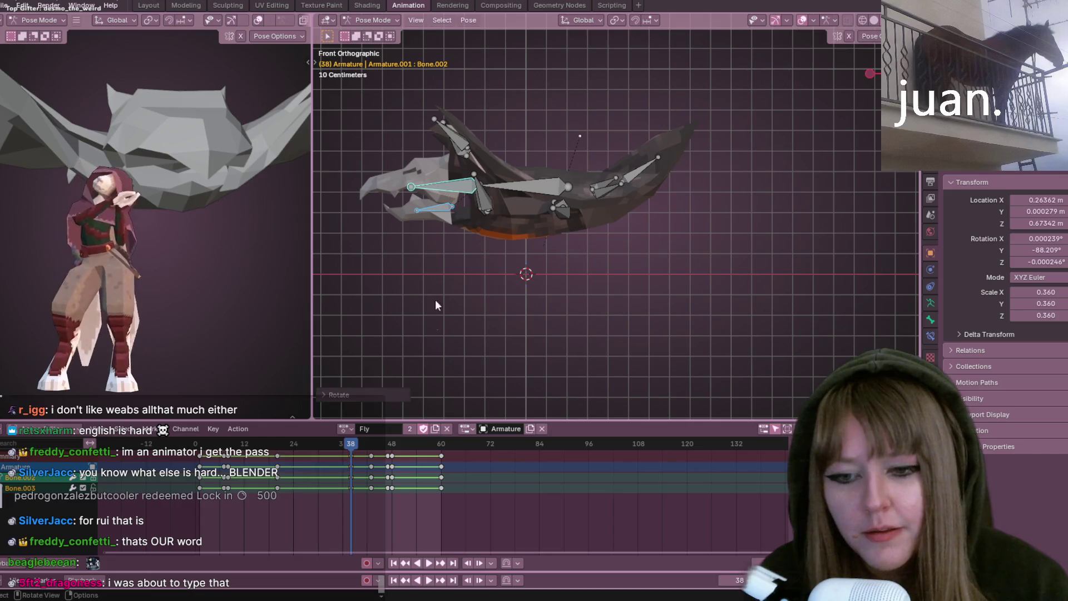
left_click(563, 204)
key("g")
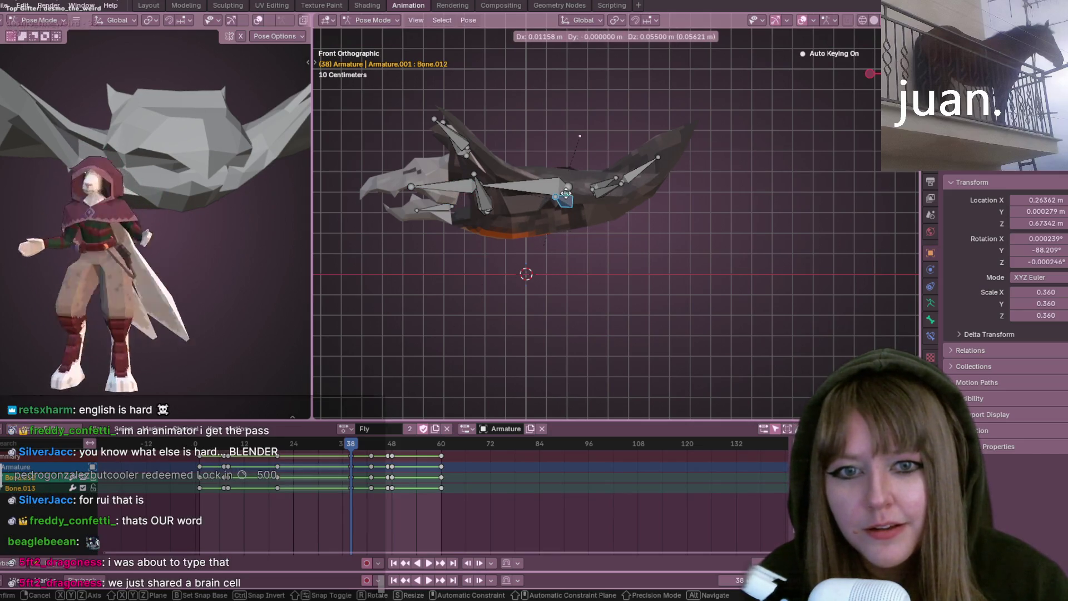
left_click(565, 194)
scroll(534, 258, "down", 3)
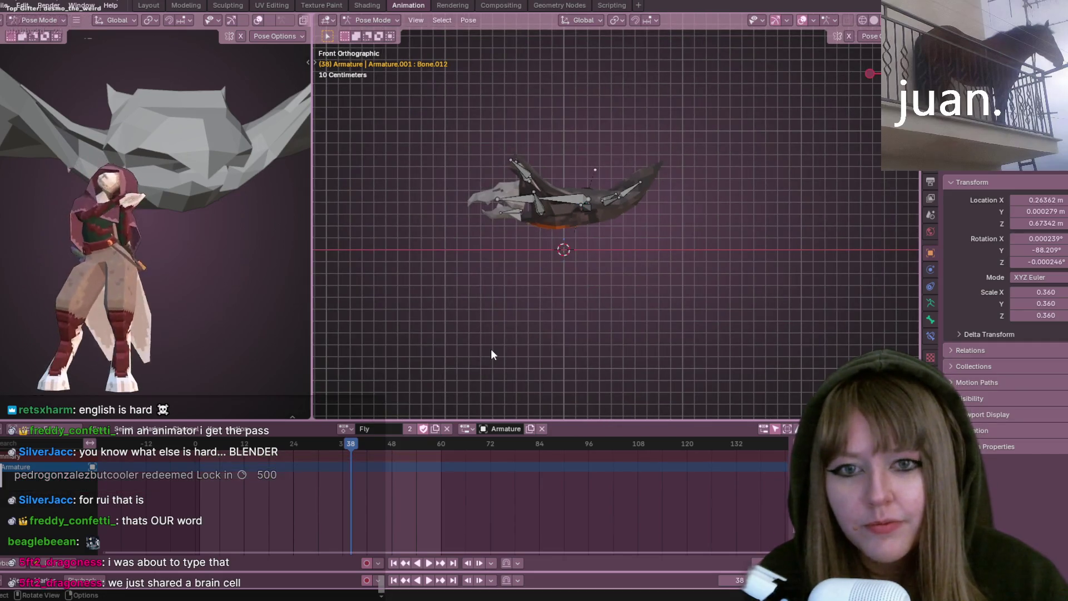
Play the Fly action from a perspective view with all bones selected to review the new pose
key("space")
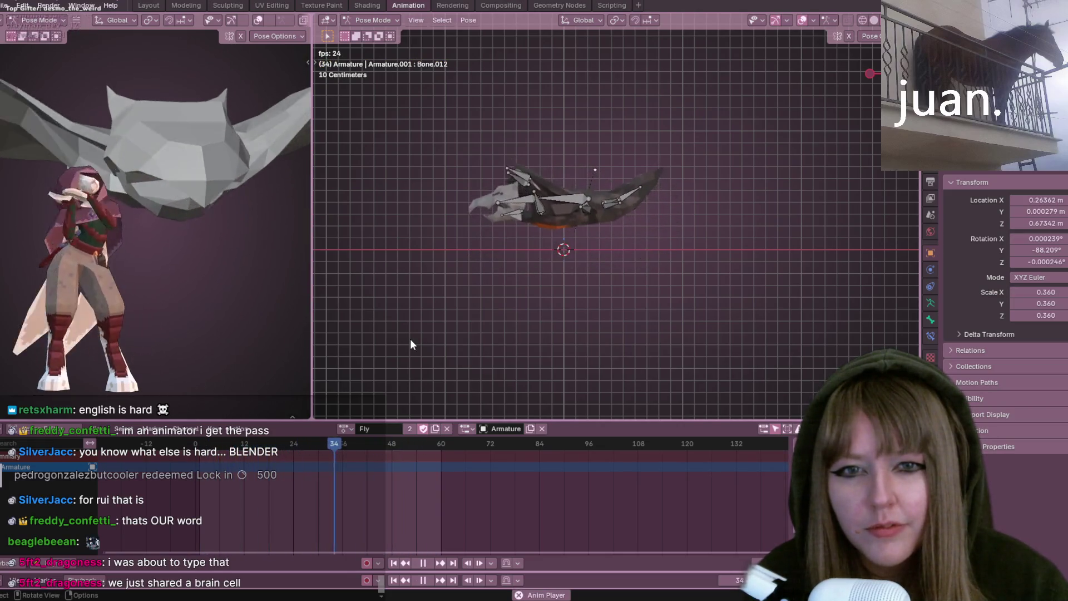
key("space")
mouse_move(519, 254)
middle_mouse_down()
mouse_move(697, 247)
mouse_move(741, 207)
middle_mouse_up()
key("space")
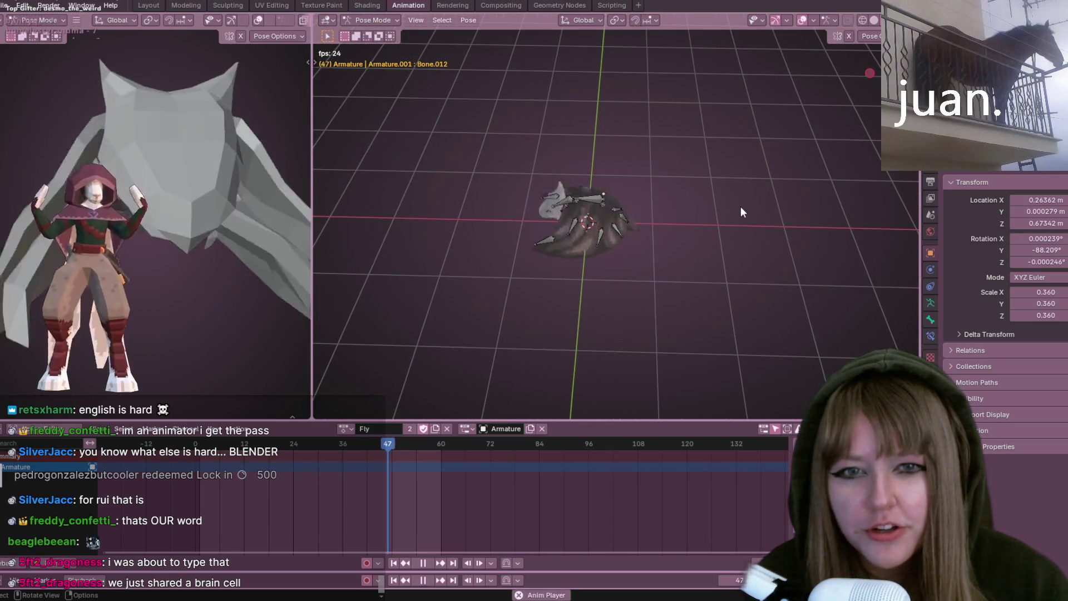
key("a")
middle_click_drag(600, 381, 565, 337)
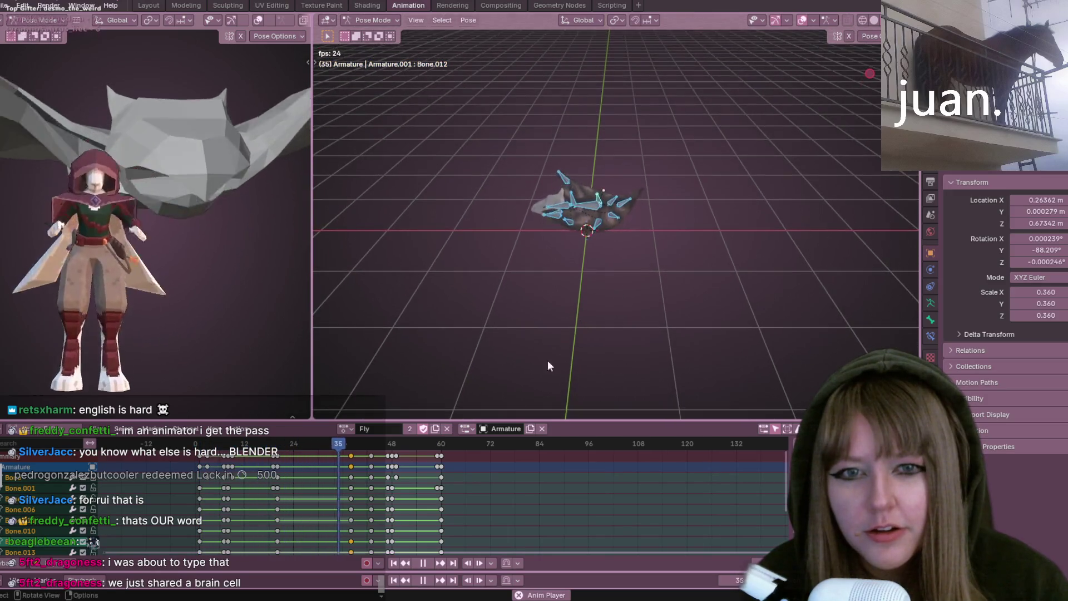
middle_click_drag(515, 405, 439, 406)
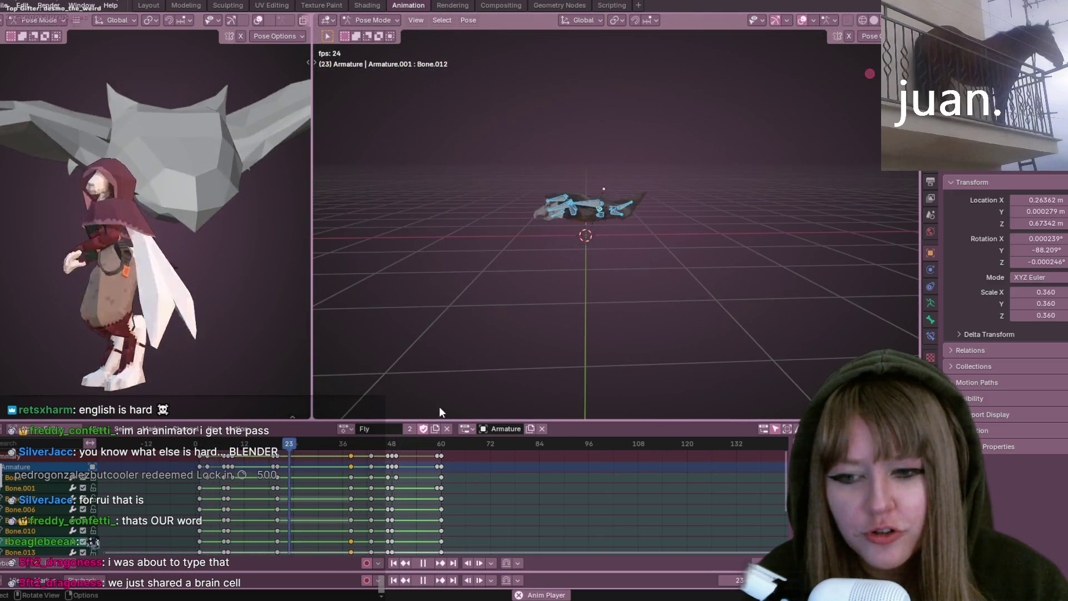
key("space")
Move the selected keys on a couple of bone channels to about frame 20 and check around frame 19
left_click_drag(280, 442, 277, 431)
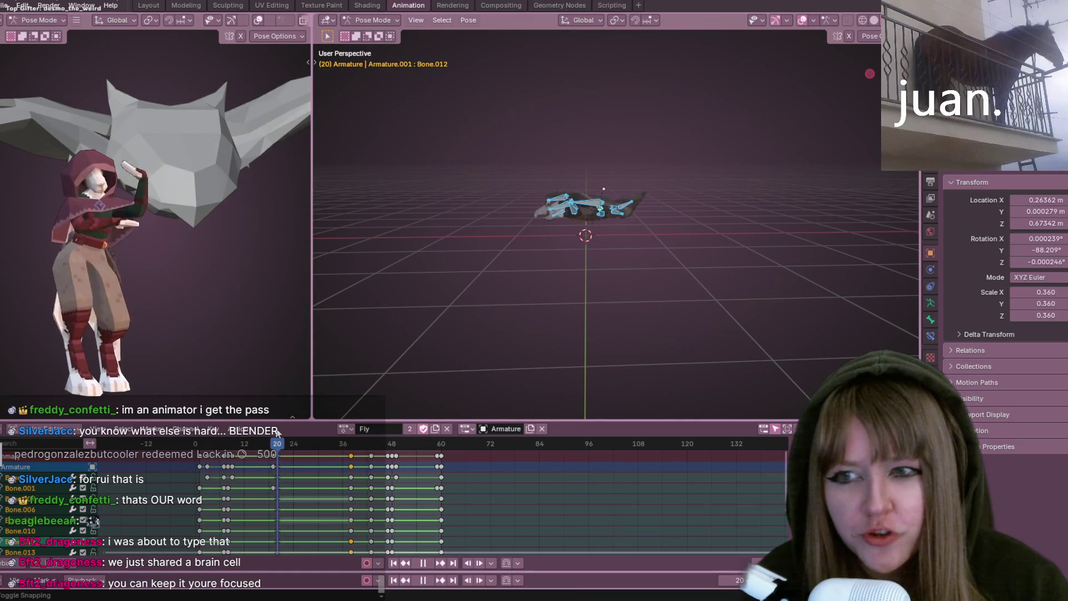
left_click(278, 468)
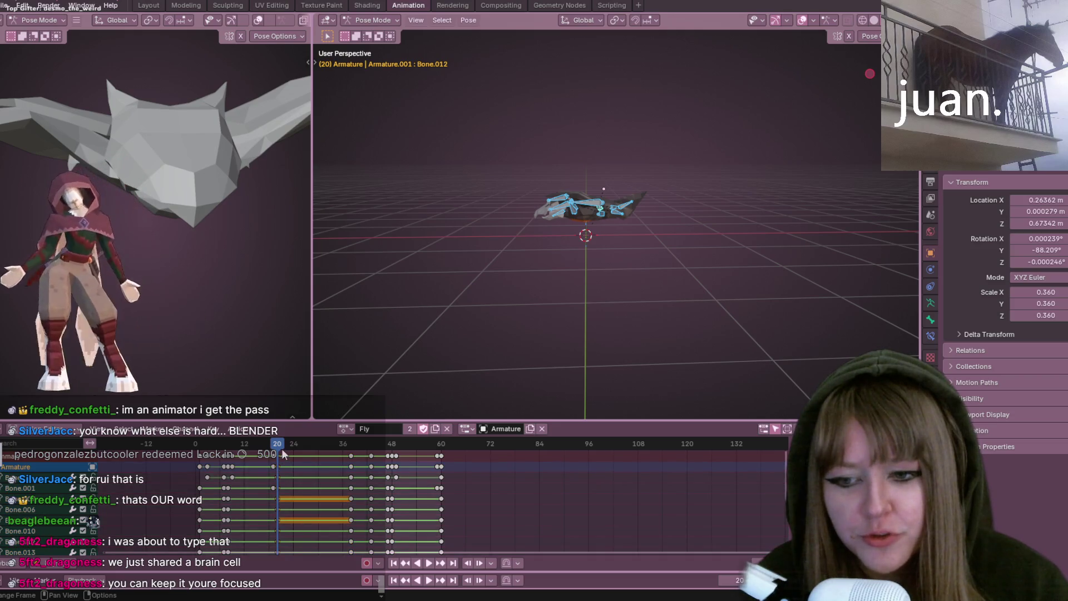
key("a")
key("r")
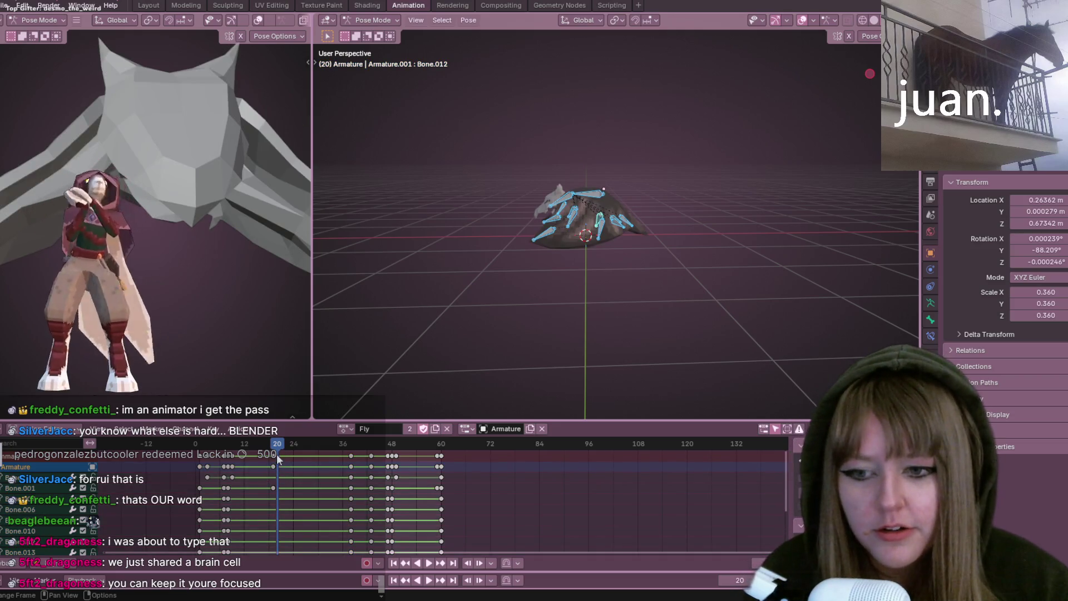
left_click(267, 440)
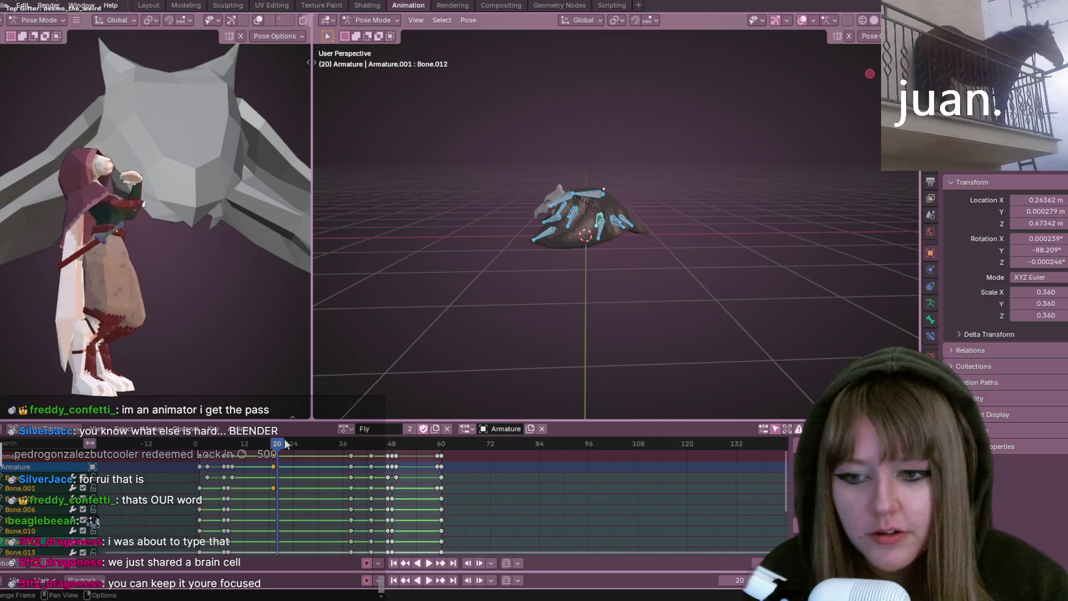
key("ctrl+z")
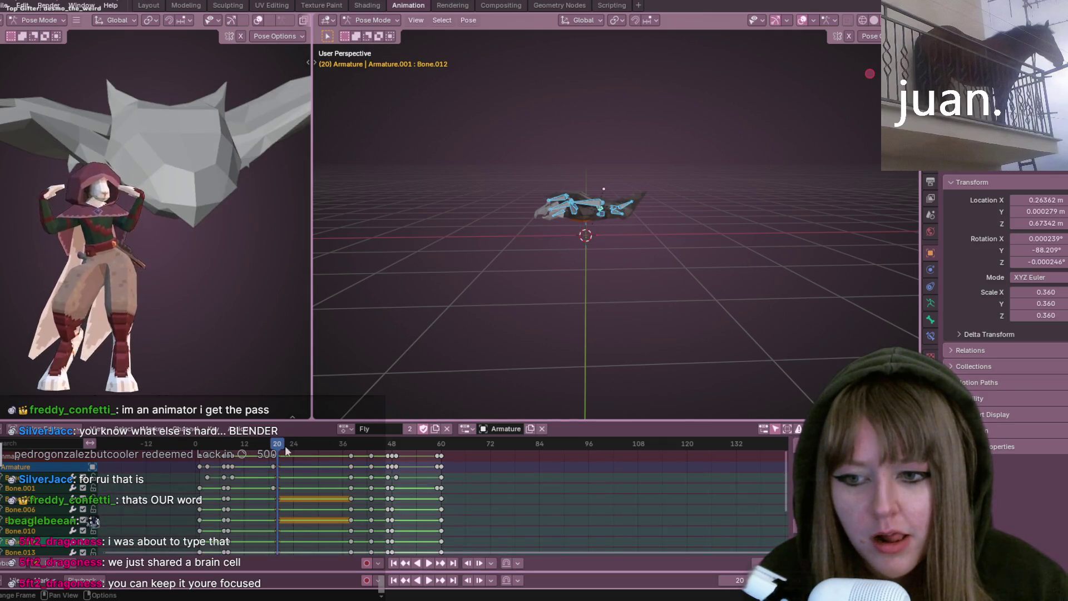
key("space")
left_click(272, 443)
scroll(521, 243, "up", 3)
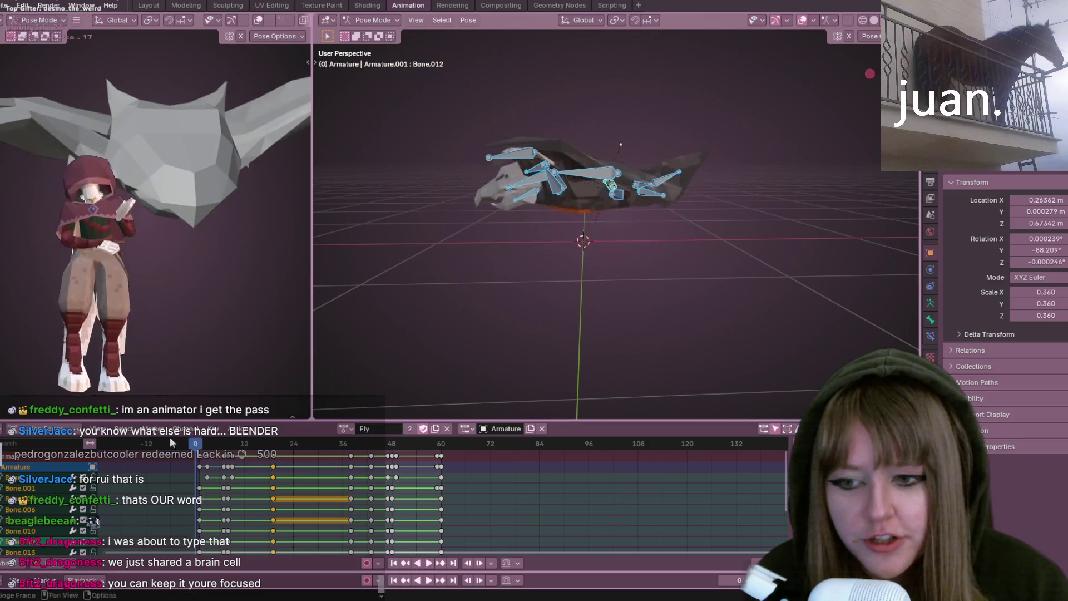
Drag the frame-36 keyframe column to about frame 28 and replay the tightened flap
key("space")
scroll(615, 221, "down", 3)
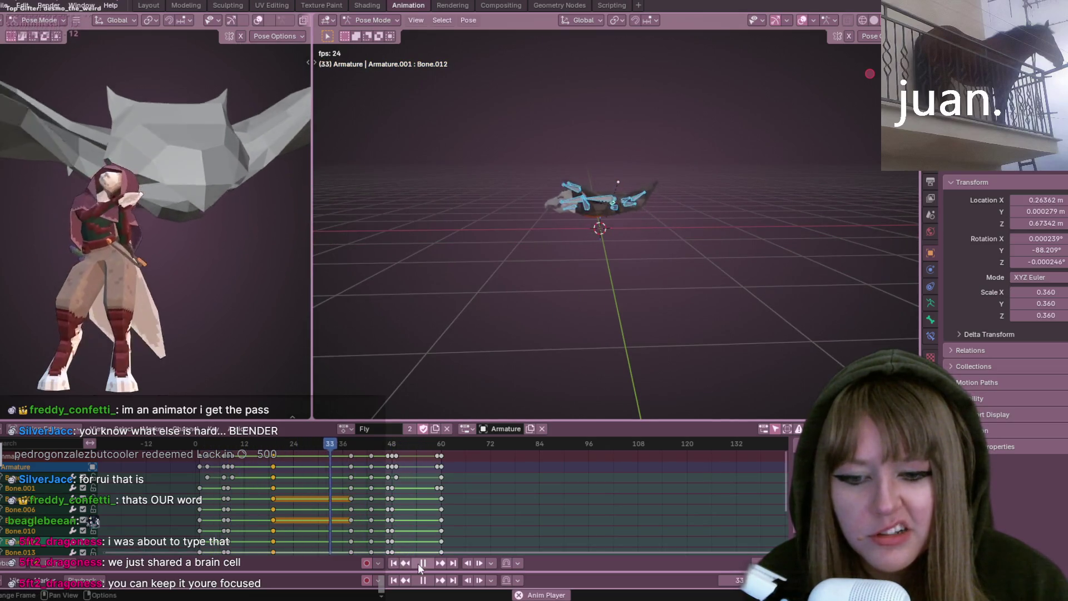
key("space")
left_click_drag(350, 455, 307, 456)
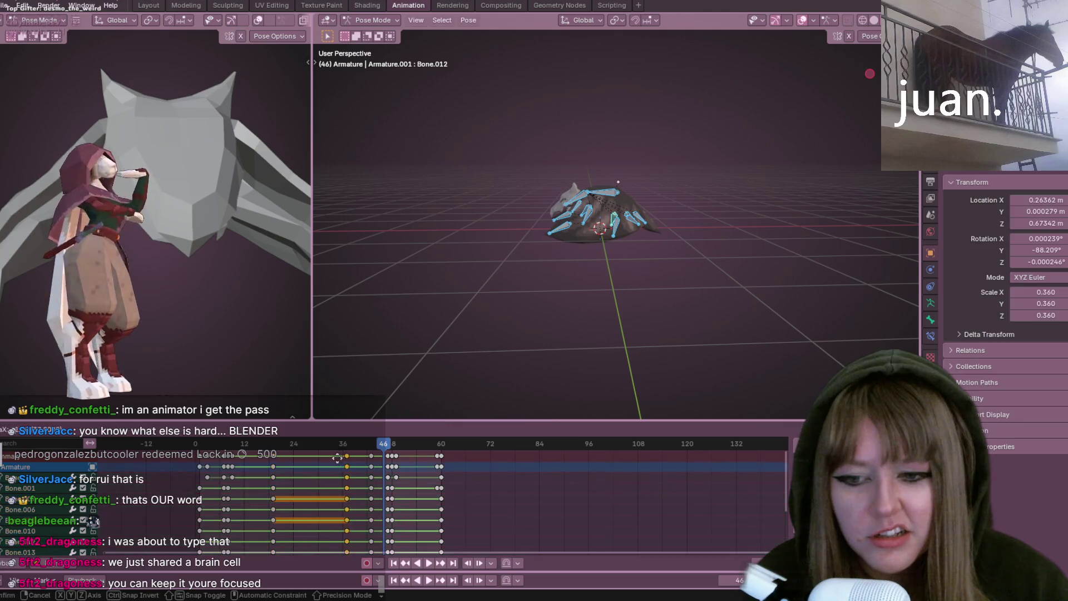
key("space")
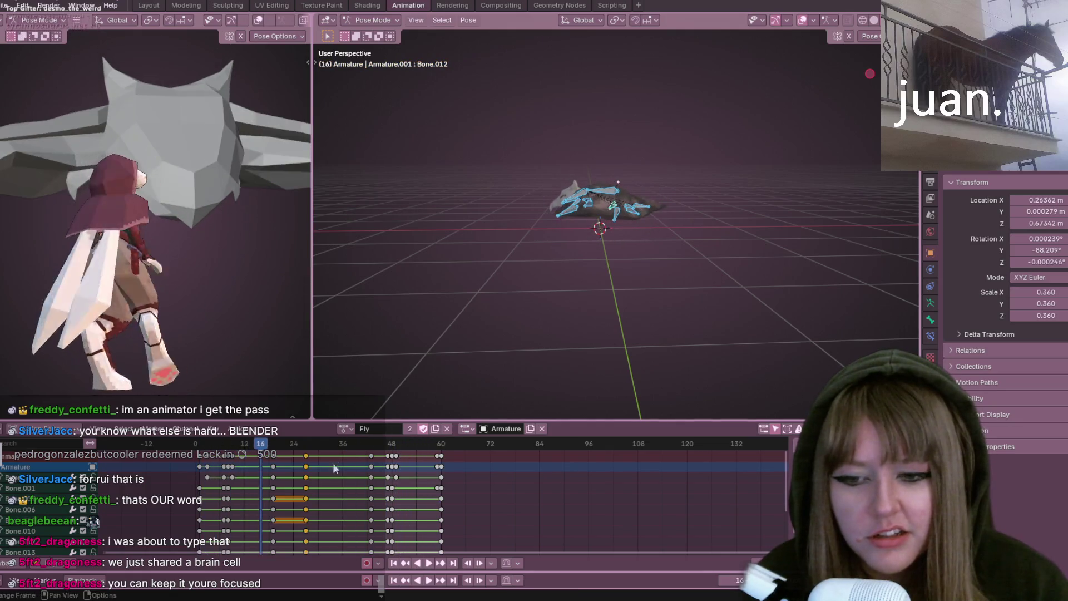
key("space")
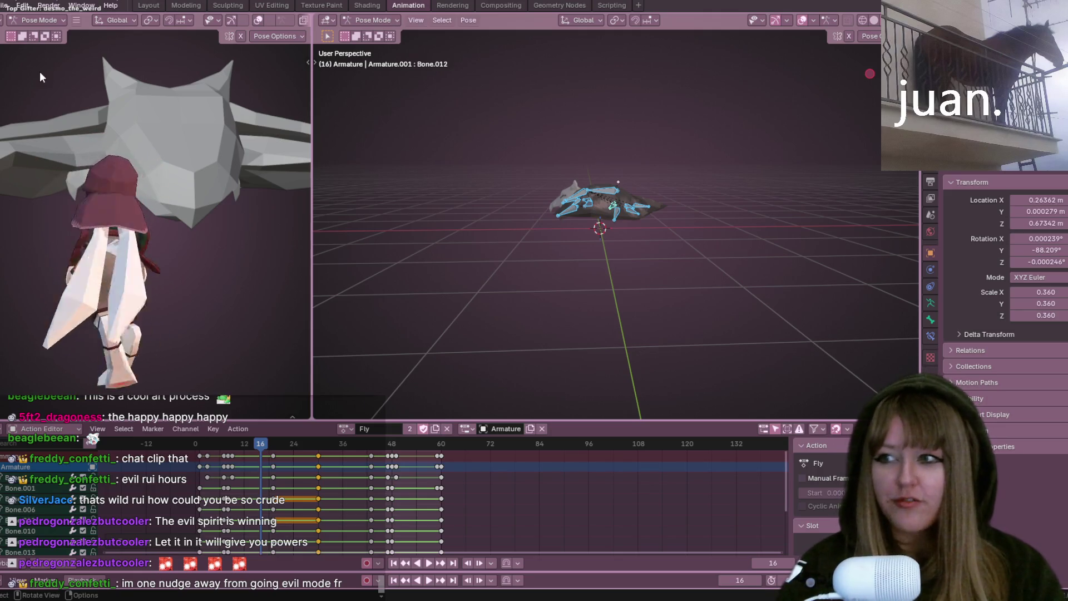
Play the Fly loop from a fresh higher angle, scrubbing back to frame 19 between runs
middle_click_drag(600, 150, 542, 221)
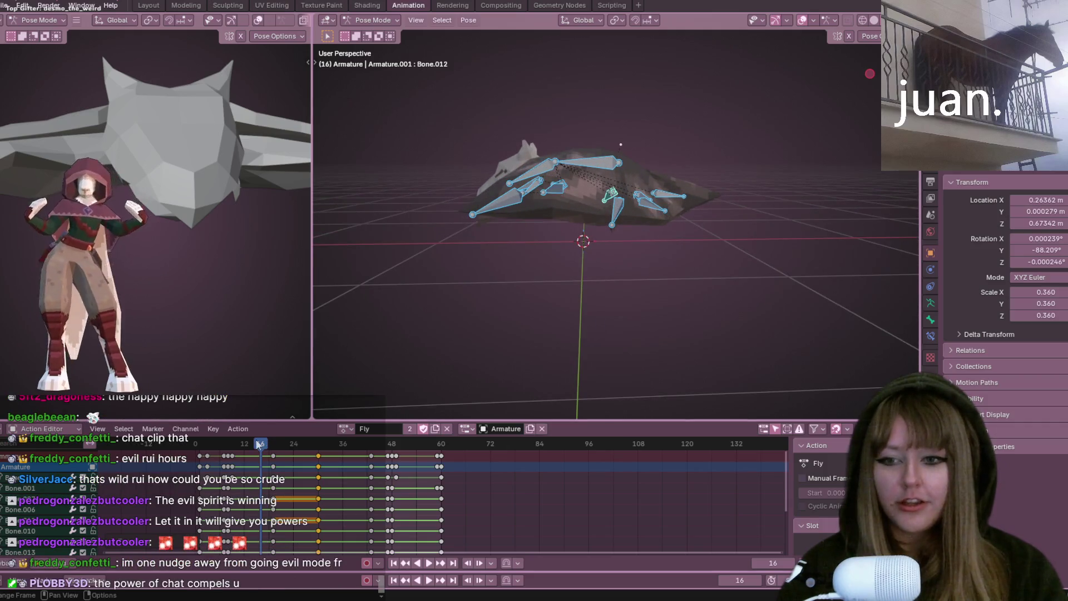
key("space")
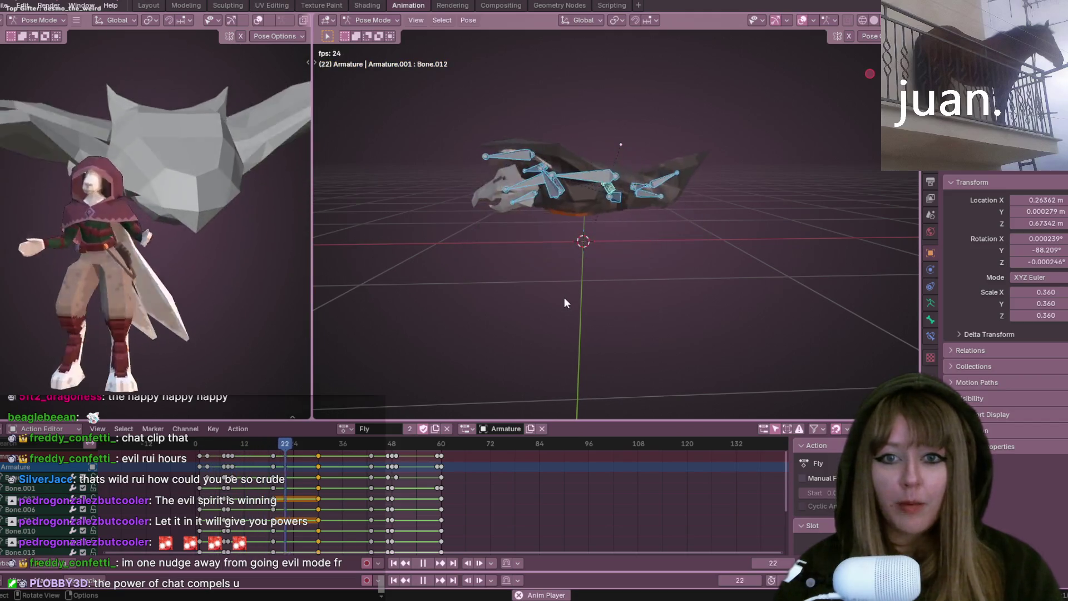
mouse_move(564, 298)
middle_mouse_down()
mouse_move(608, 328)
mouse_move(595, 346)
middle_mouse_up()
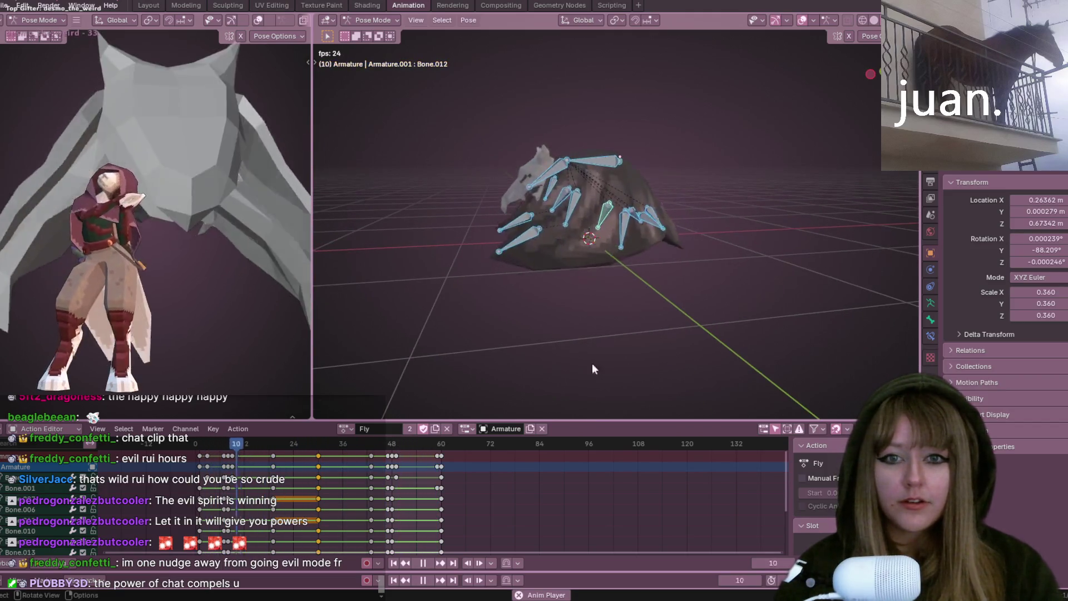
key("space")
mouse_move(374, 444)
left_mouse_down()
mouse_move(273, 452)
mouse_move(248, 464)
left_mouse_up()
key("space")
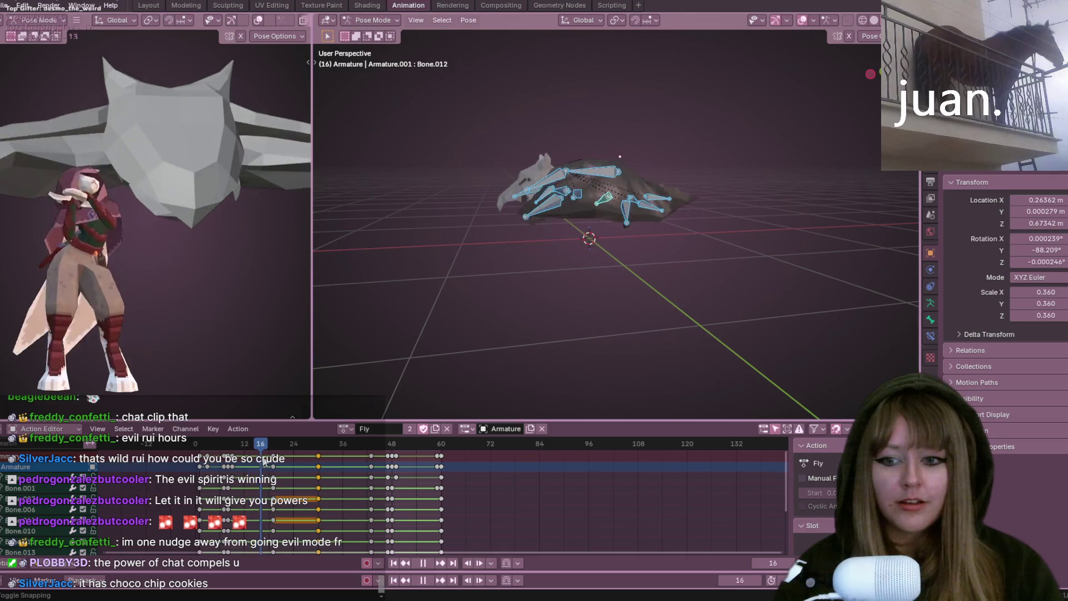
Step to frame 20, select the hold on one bone channel and let the loop play on
left_click_drag(278, 439, 233, 449)
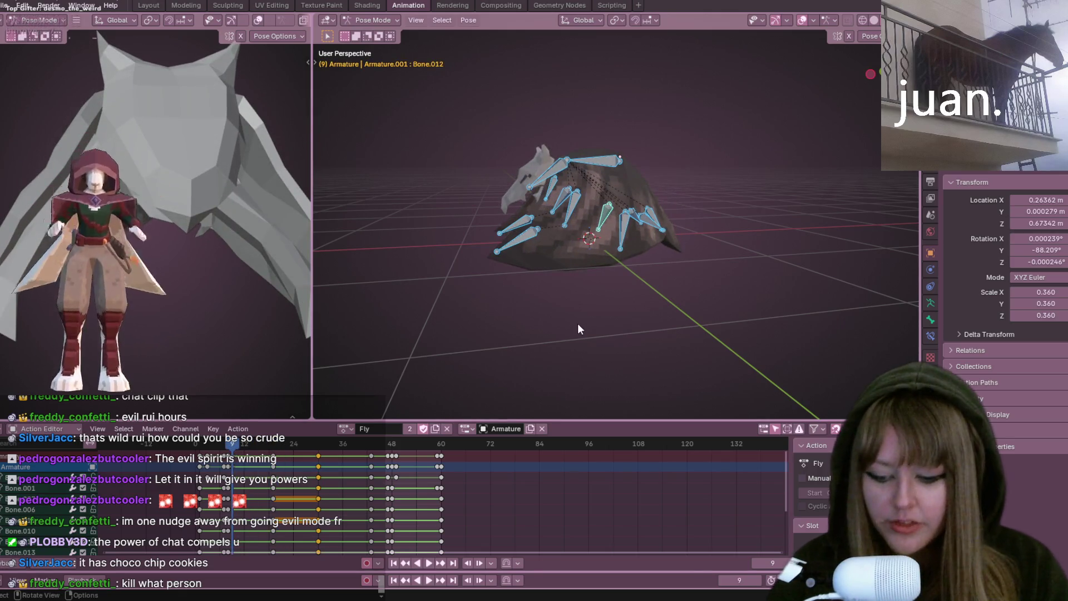
left_click(276, 459)
key("space")
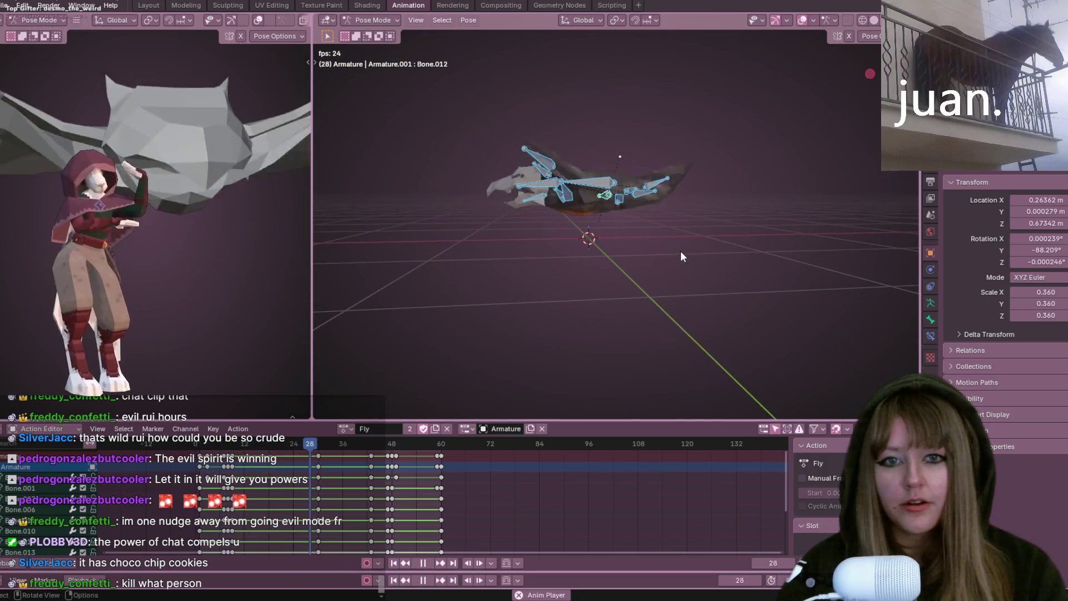
middle_click_drag(682, 253, 672, 272)
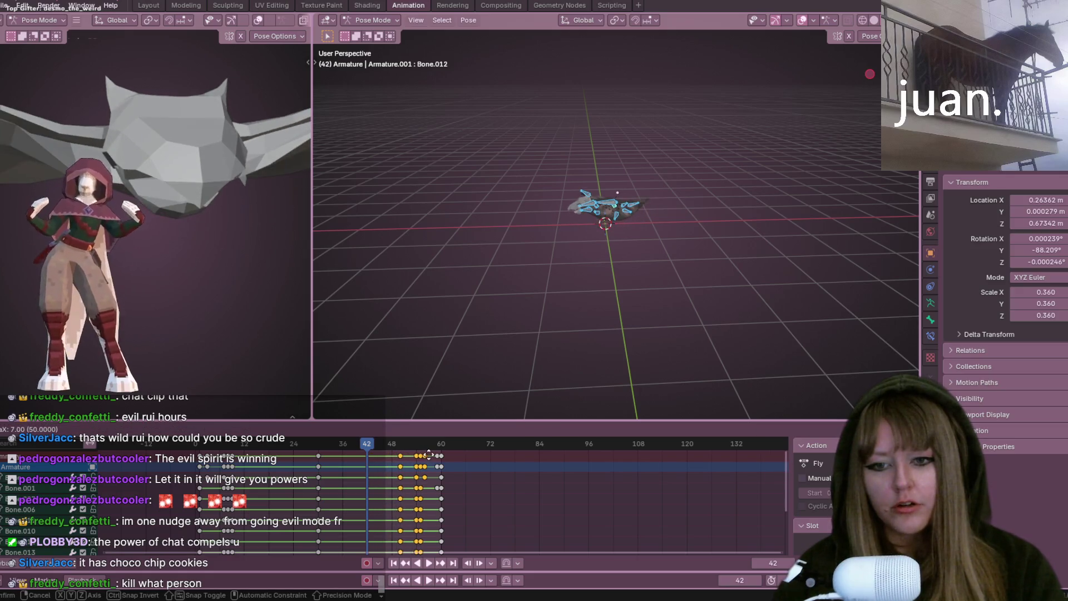
Play the retimed Fly loop with the late keys bunched between frames 48 and 60
key("space")
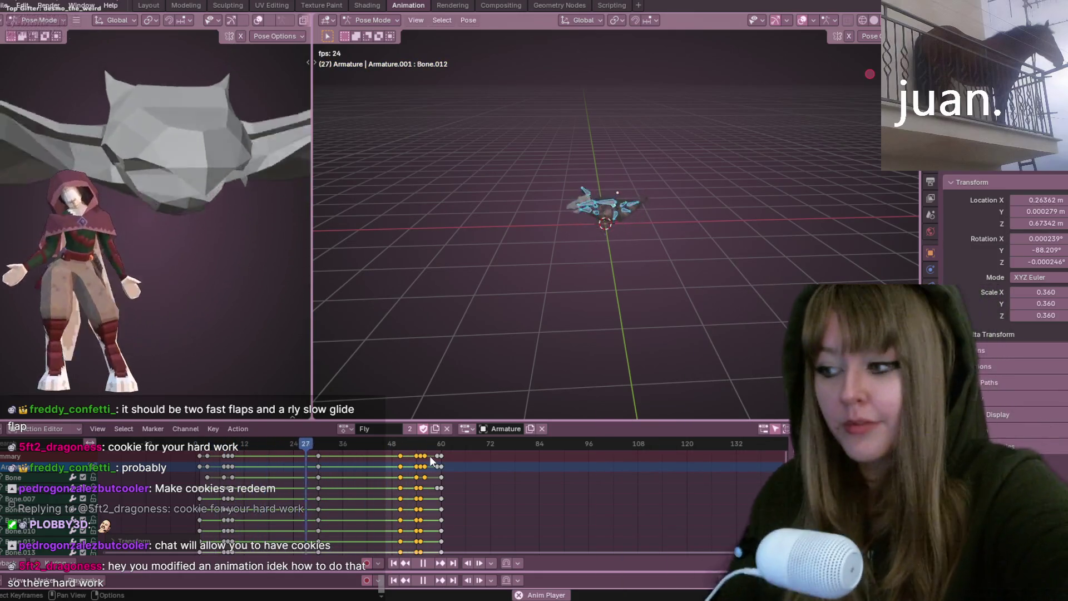
Stop and restart the Fly playback while viewing the creature from above and other sides
mouse_move(596, 209)
middle_mouse_down()
mouse_move(610, 192)
mouse_move(718, 217)
middle_mouse_up()
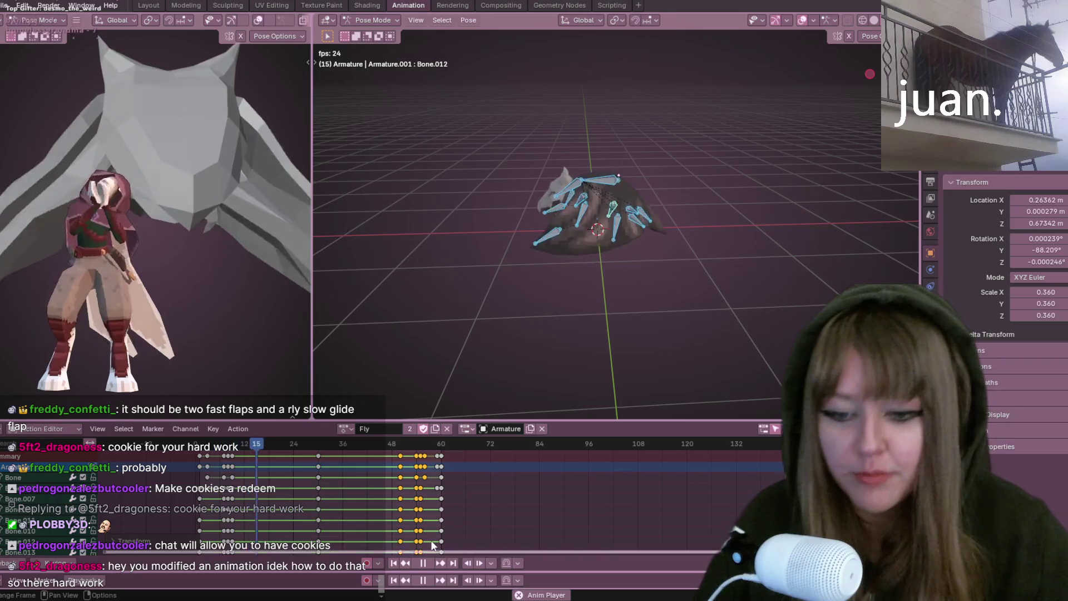
key("space")
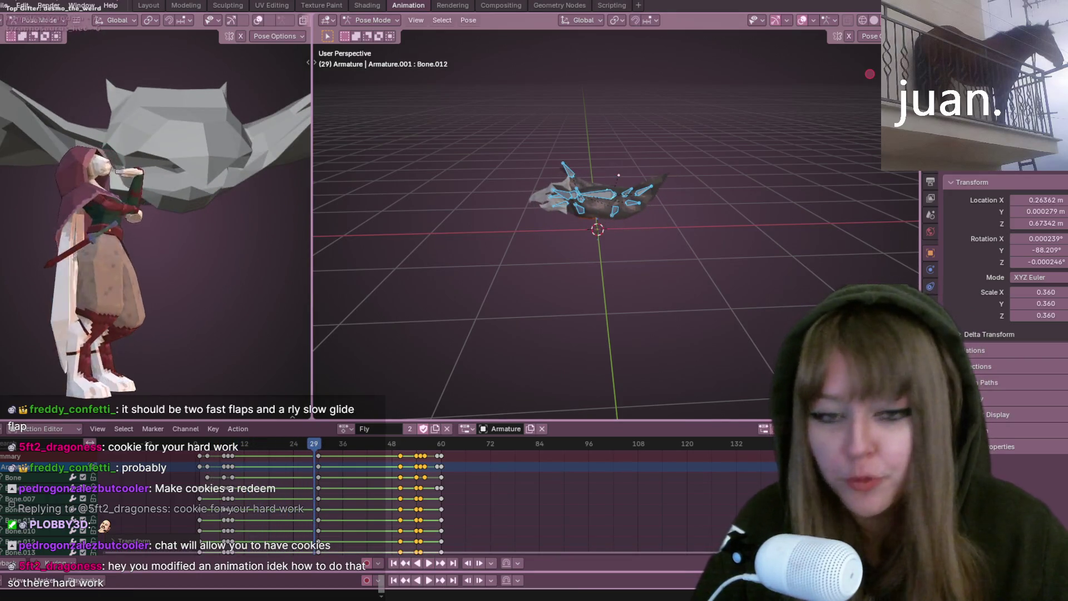
scroll(492, 202, "up", 2)
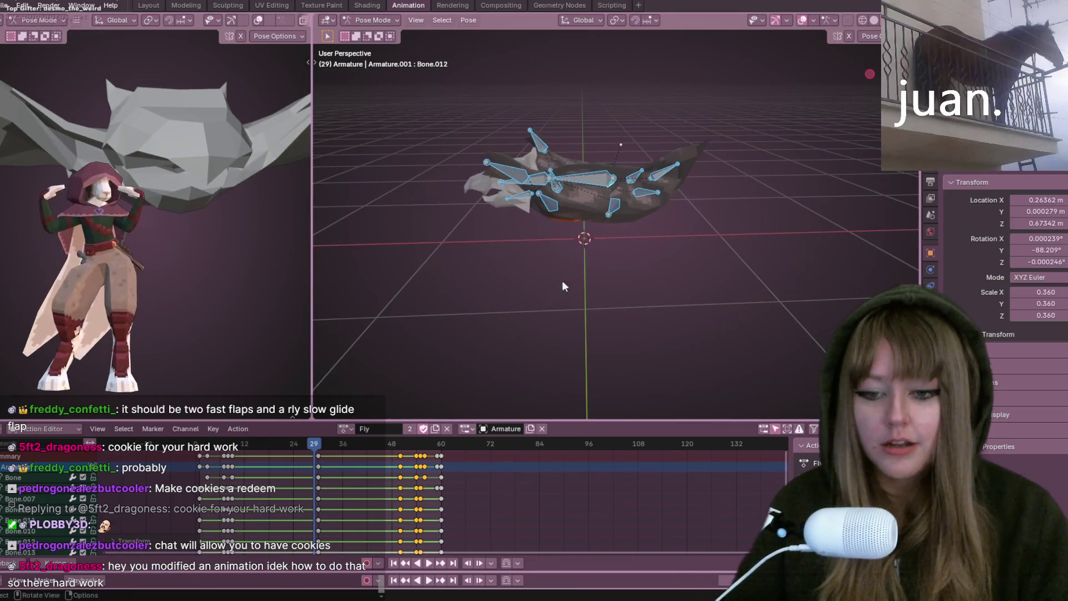
mouse_move(534, 213)
middle_mouse_down()
mouse_move(579, 85)
mouse_move(621, 82)
mouse_move(654, 131)
mouse_move(718, 148)
middle_mouse_up()
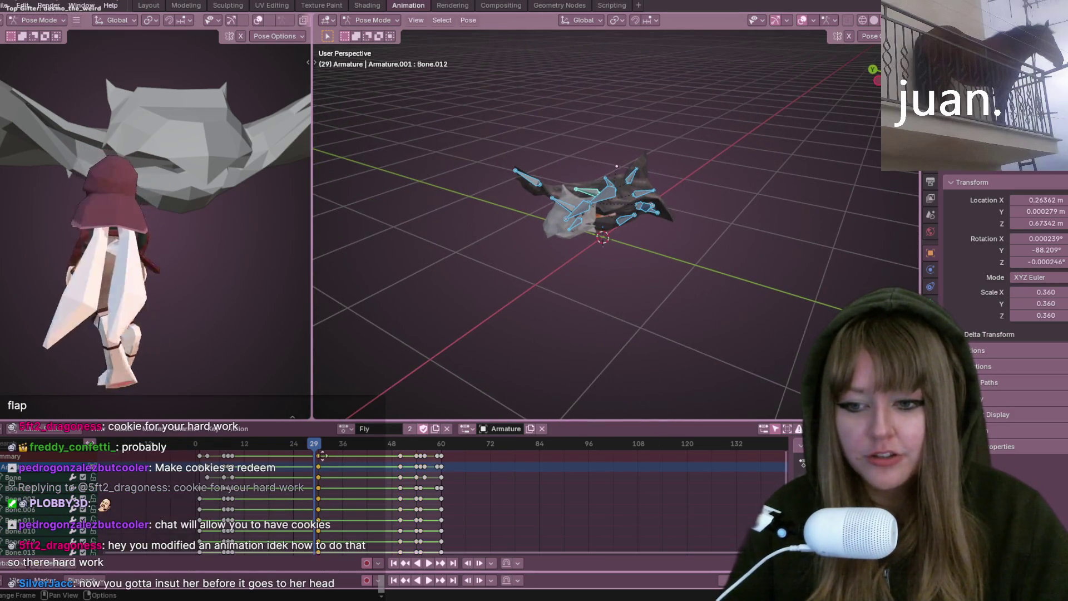
key("space")
mouse_move(559, 313)
middle_mouse_down()
mouse_move(588, 265)
mouse_move(578, 267)
mouse_move(768, 194)
mouse_move(412, 403)
mouse_move(529, 316)
middle_mouse_up()
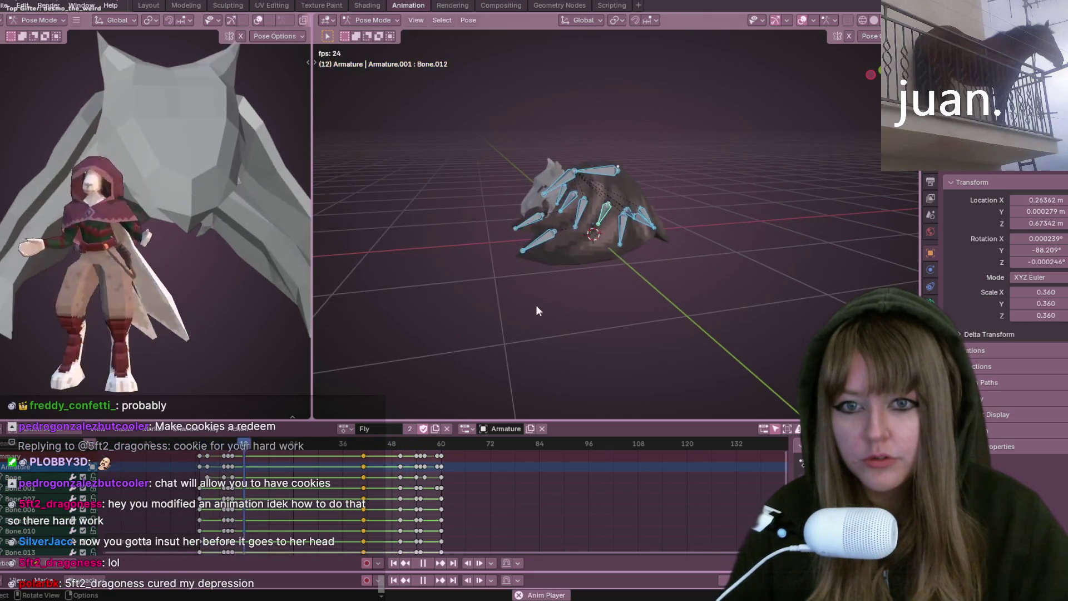
middle_click_drag(662, 266, 635, 285)
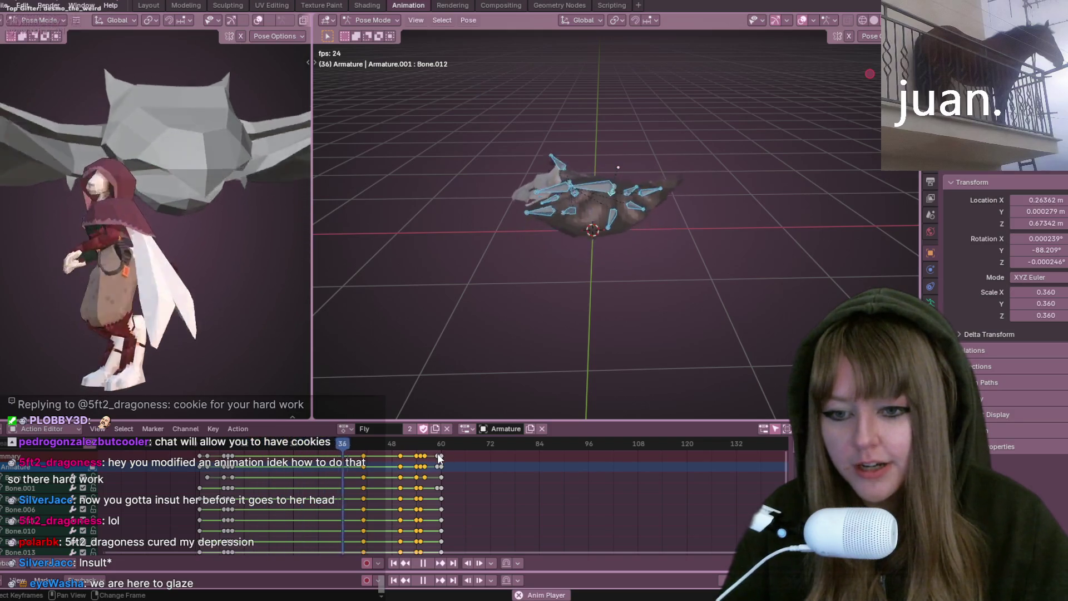
Try sliding the late keyframes about eight frames earlier, then undo it and stop playback
left_click_drag(439, 457, 398, 457)
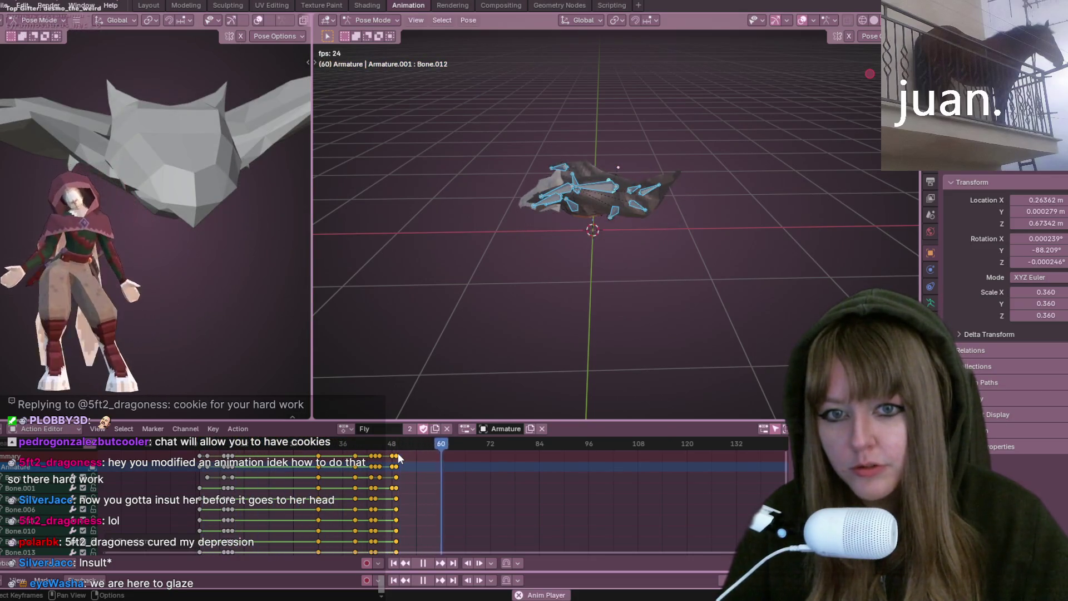
key("space")
key("ctrl+z")
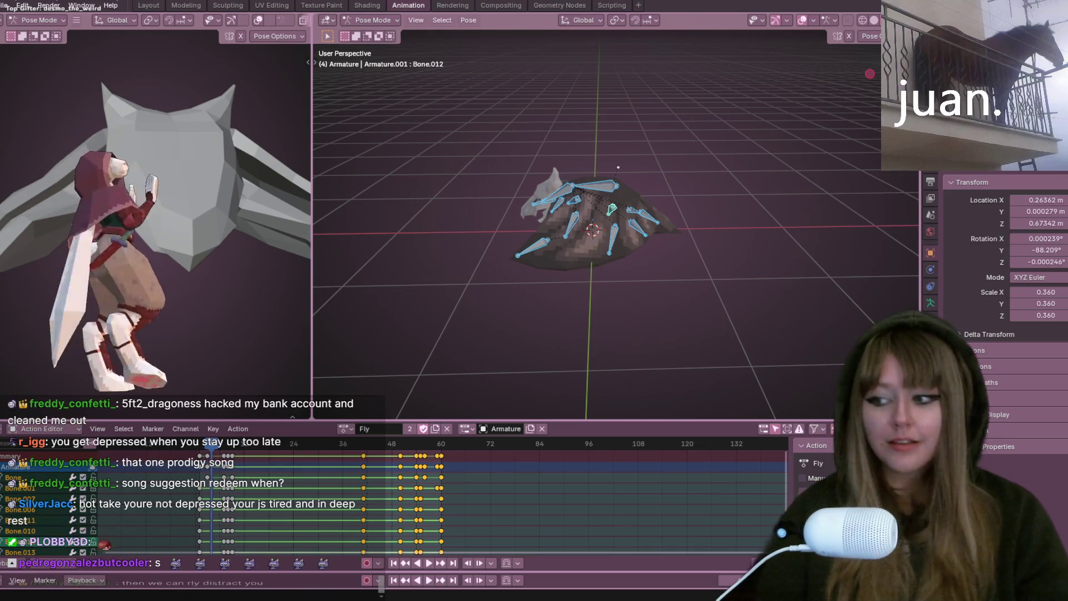
scroll(639, 165, "up", 3)
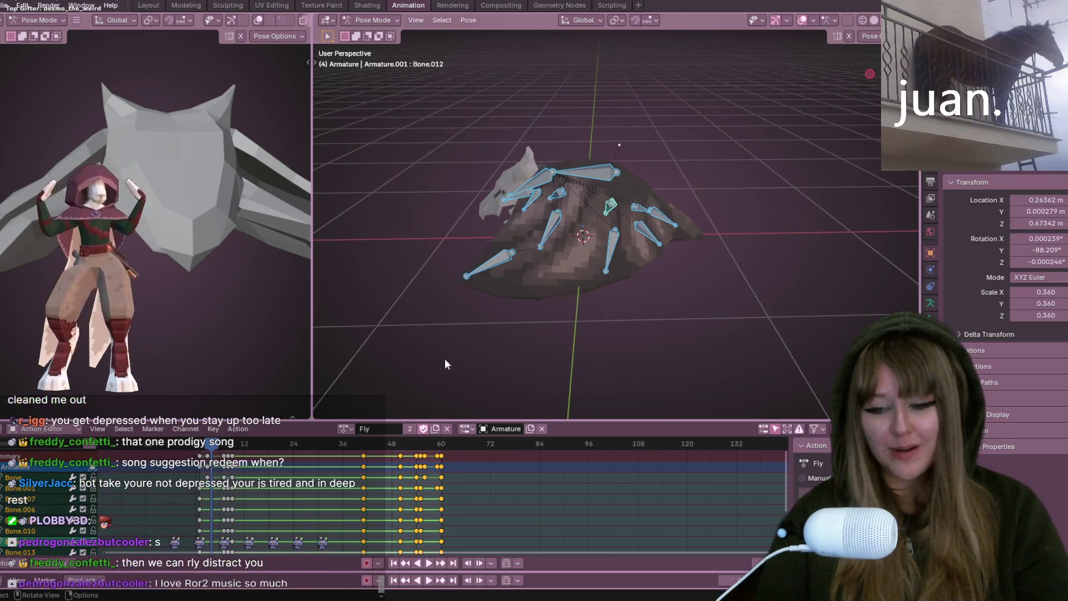
Orbit around the armature up close and deselect all the bones
middle_click_drag(523, 298, 494, 167)
scroll(494, 167, "up", 5)
mouse_move(578, 167)
middle_mouse_down()
mouse_move(595, 132)
mouse_move(575, 209)
mouse_move(491, 244)
middle_mouse_up()
scroll(489, 243, "down", 5)
mouse_move(399, 247)
middle_mouse_down()
mouse_move(738, 294)
mouse_move(647, 324)
mouse_move(570, 235)
mouse_move(743, 187)
mouse_move(613, 128)
mouse_move(700, 116)
mouse_move(579, 100)
mouse_move(649, 193)
mouse_move(553, 224)
mouse_move(564, 273)
mouse_move(648, 265)
mouse_move(566, 206)
mouse_move(620, 223)
mouse_move(524, 212)
mouse_move(608, 253)
mouse_move(412, 207)
mouse_move(442, 139)
mouse_move(505, 133)
mouse_move(499, 191)
mouse_move(443, 302)
middle_mouse_up()
left_click(443, 298)
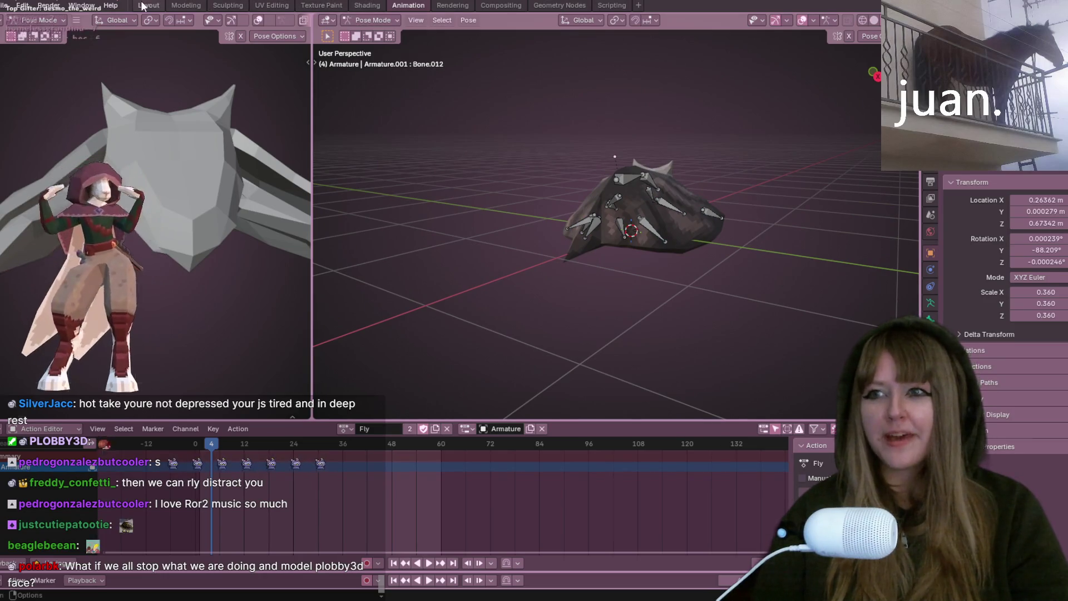
Switch to the Layout workspace and pull back to a high overview of the scene
left_click(143, 6)
scroll(548, 284, "down", 5)
mouse_move(665, 405)
middle_mouse_down()
mouse_move(773, 269)
mouse_move(539, 342)
mouse_move(568, 326)
middle_mouse_up()
key("shift+s")
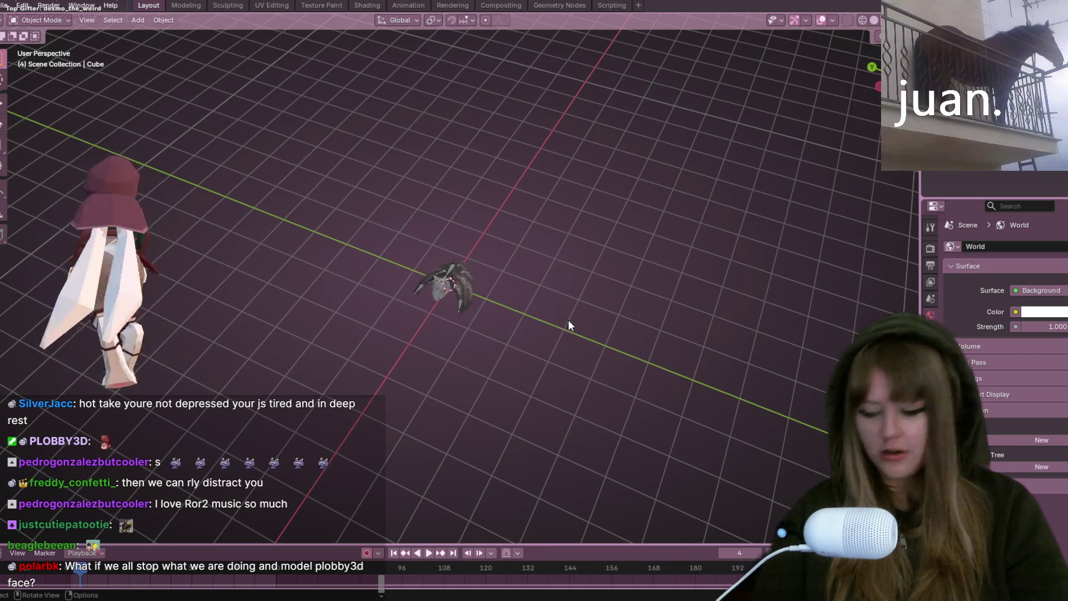
Add a Suzanne monkey head from Shift+A and view the scene from Front Ortho
key("shift+a")
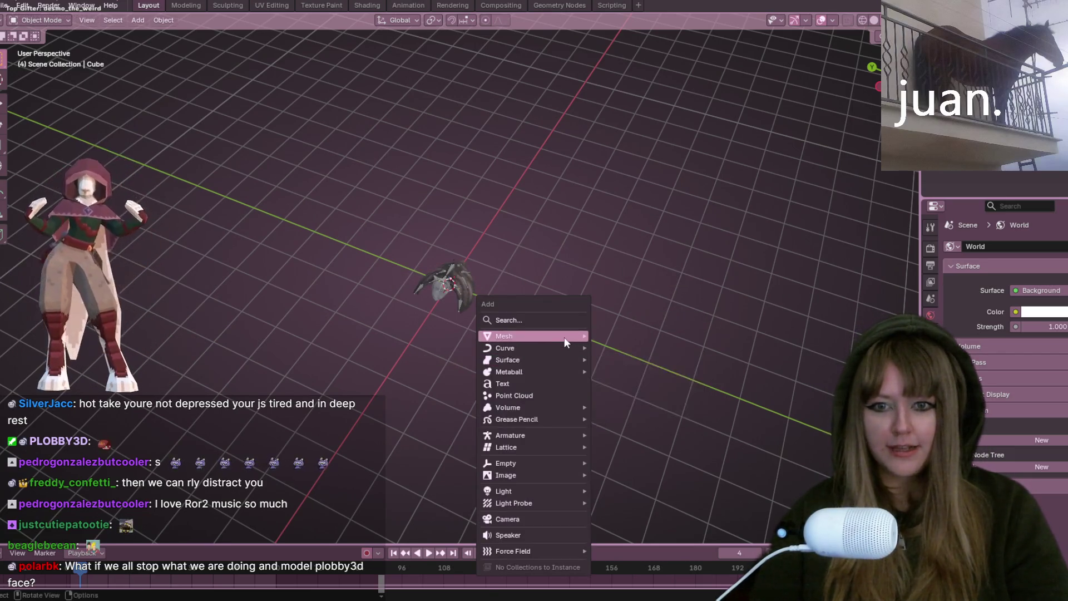
mouse_move(532, 335)
left_click(638, 445)
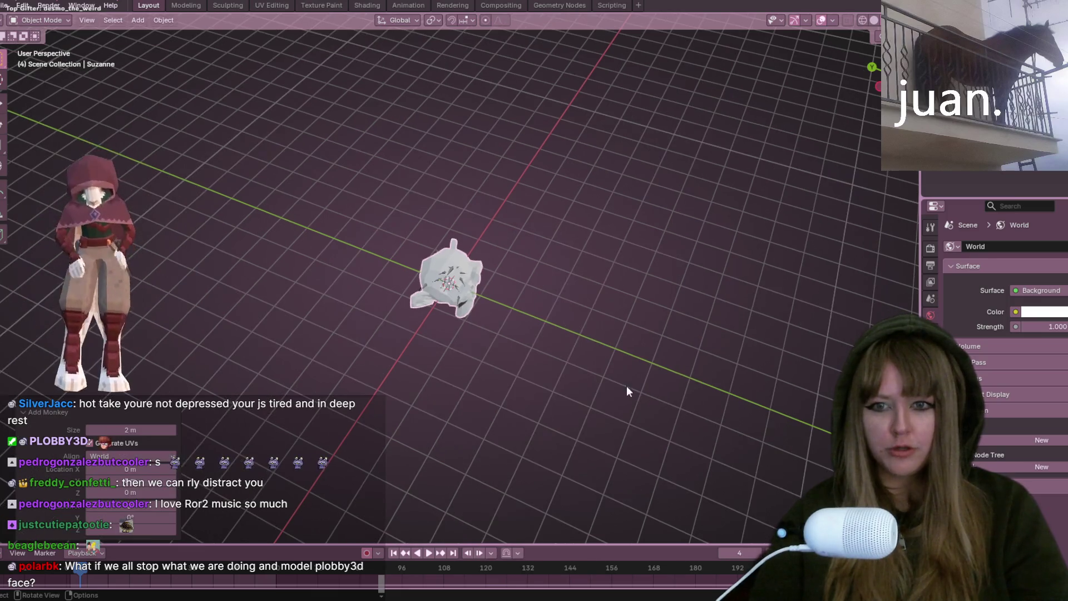
key("KP_1")
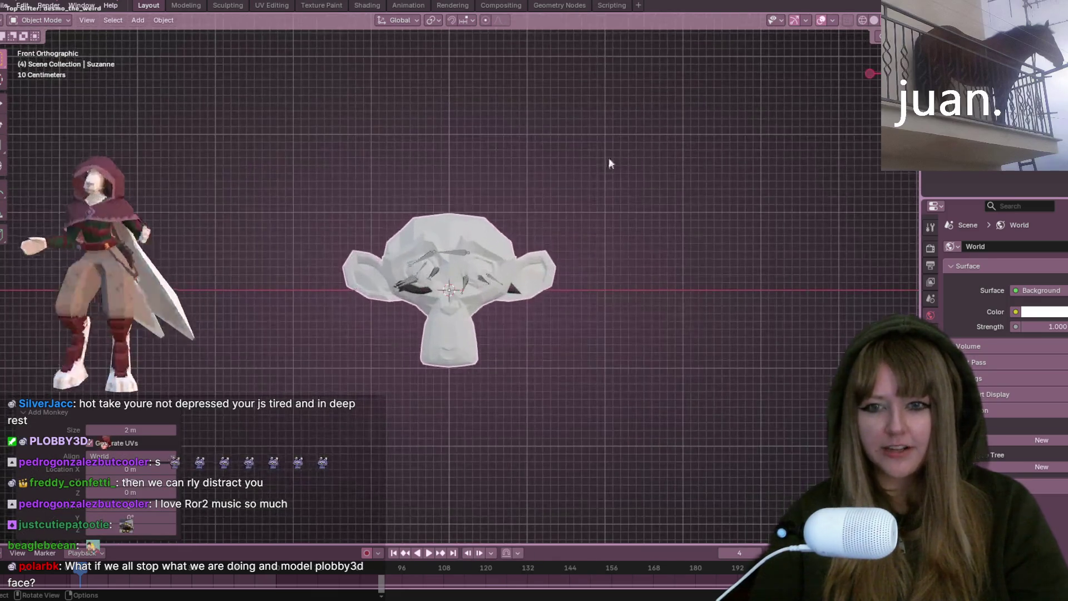
Raise Suzanne along Z in two moves so it sits well above the winged creature
key("g")
left_click(512, 207)
middle_click_drag(512, 207, 614, 295)
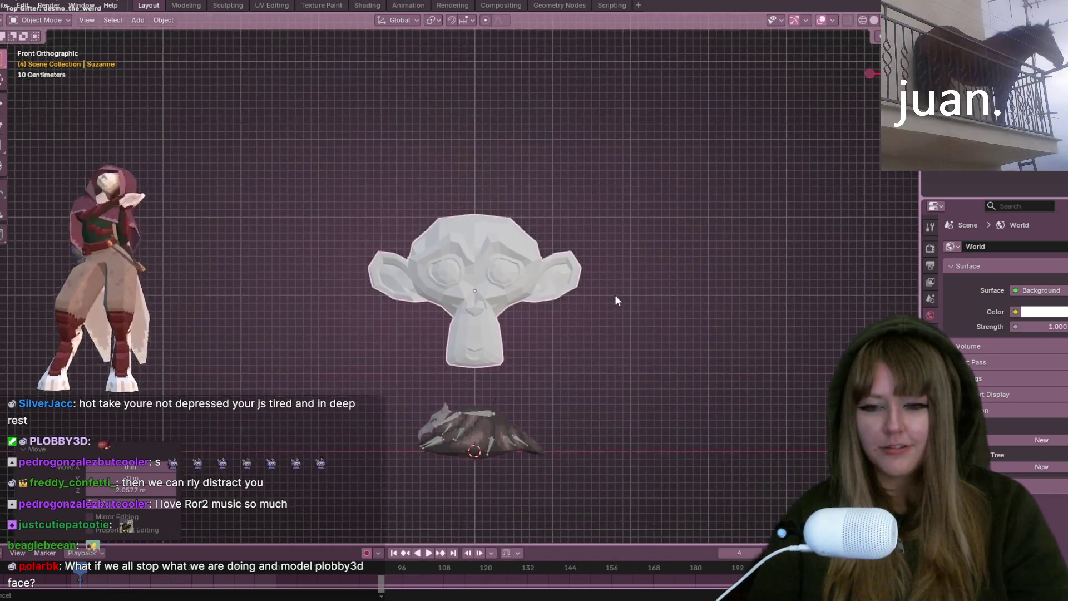
key("g")
left_click(623, 185)
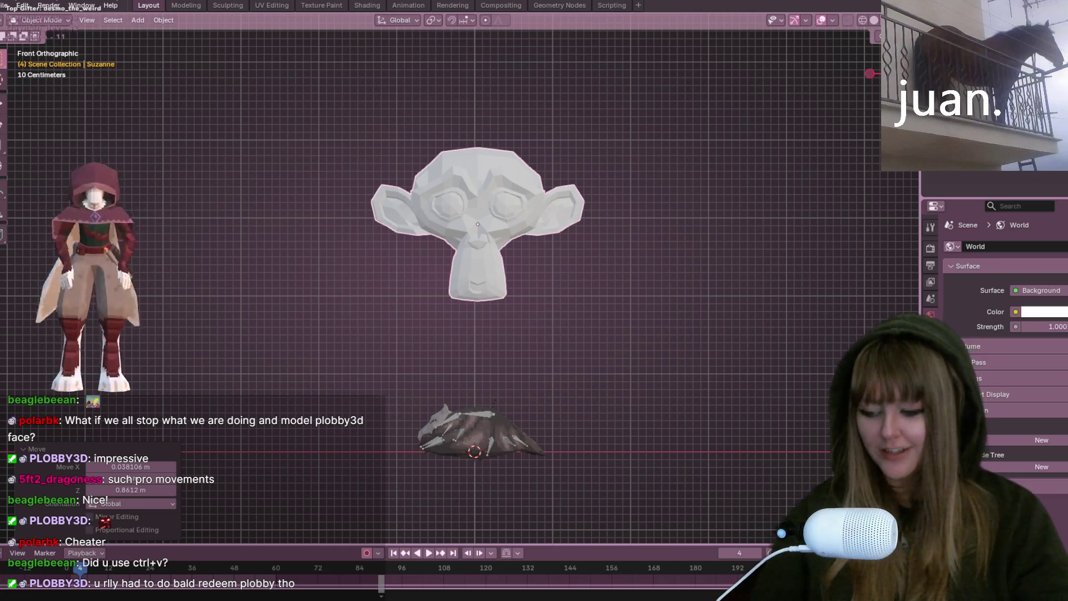
middle_click_drag(203, 355, 624, 297)
Enter Edit Mode on Suzanne, deselect all and try a first edge-loop preview before cancelling it
key("Tab")
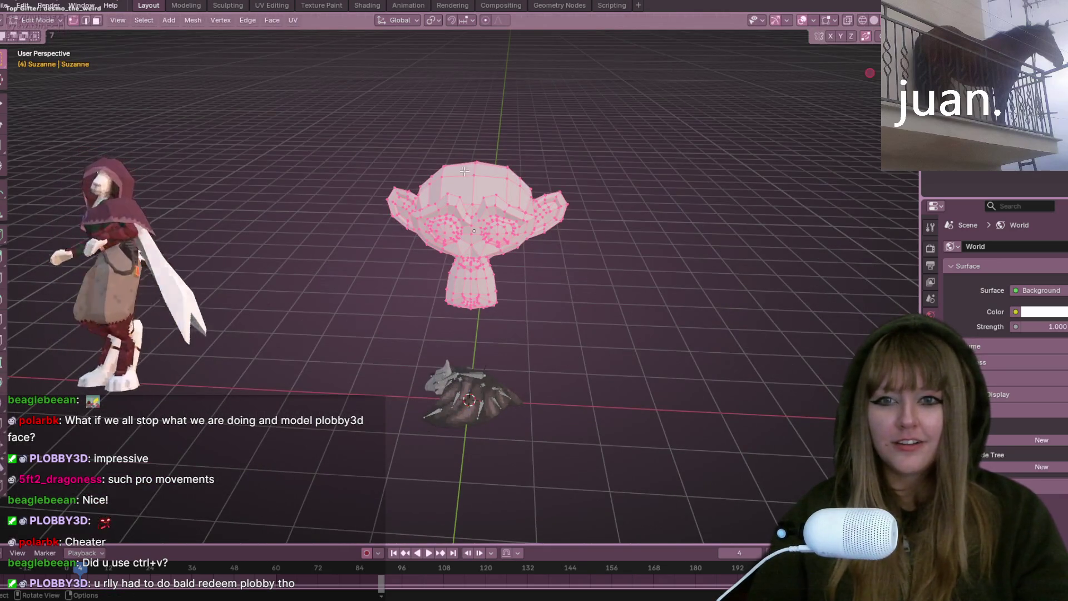
left_click(560, 160)
mouse_move(560, 160)
middle_mouse_down()
mouse_move(639, 186)
mouse_move(575, 231)
mouse_move(550, 228)
middle_mouse_up()
key("ctrl+r")
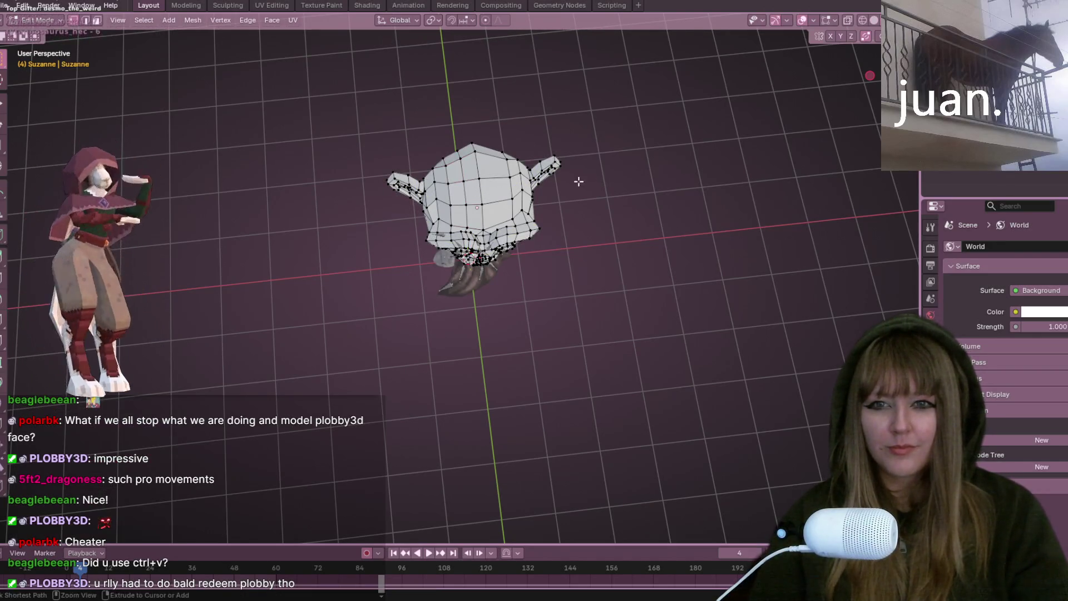
key("Escape")
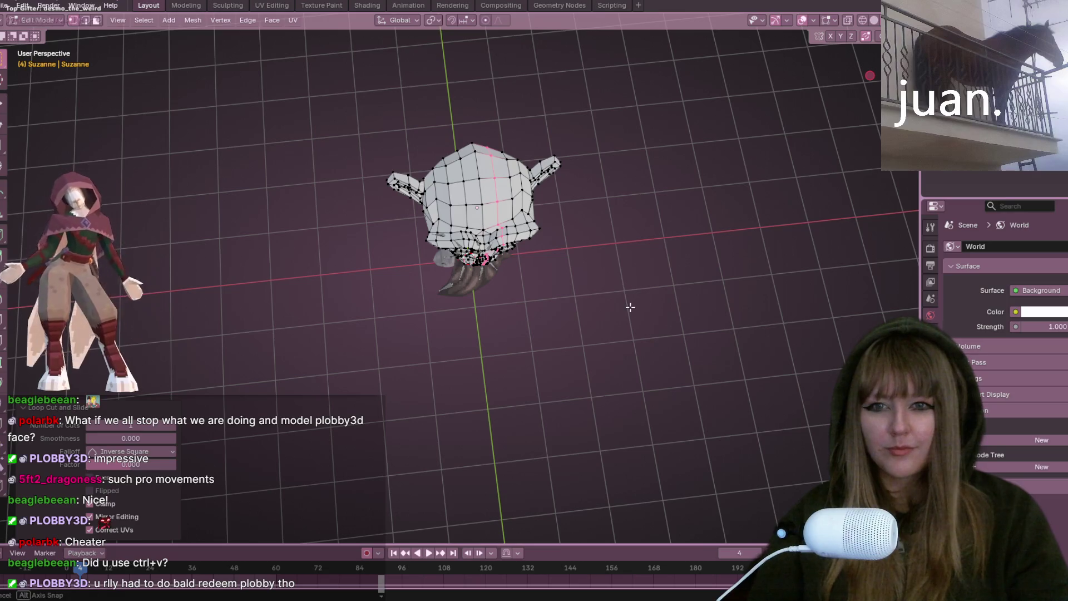
mouse_move(612, 305)
middle_mouse_down()
mouse_move(606, 221)
mouse_move(763, 195)
mouse_move(687, 258)
mouse_move(534, 164)
mouse_move(525, 100)
mouse_move(494, 149)
middle_mouse_up()
Place one loop cut on Suzanne and abandon two further loop-cut previews
key("ctrl+r")
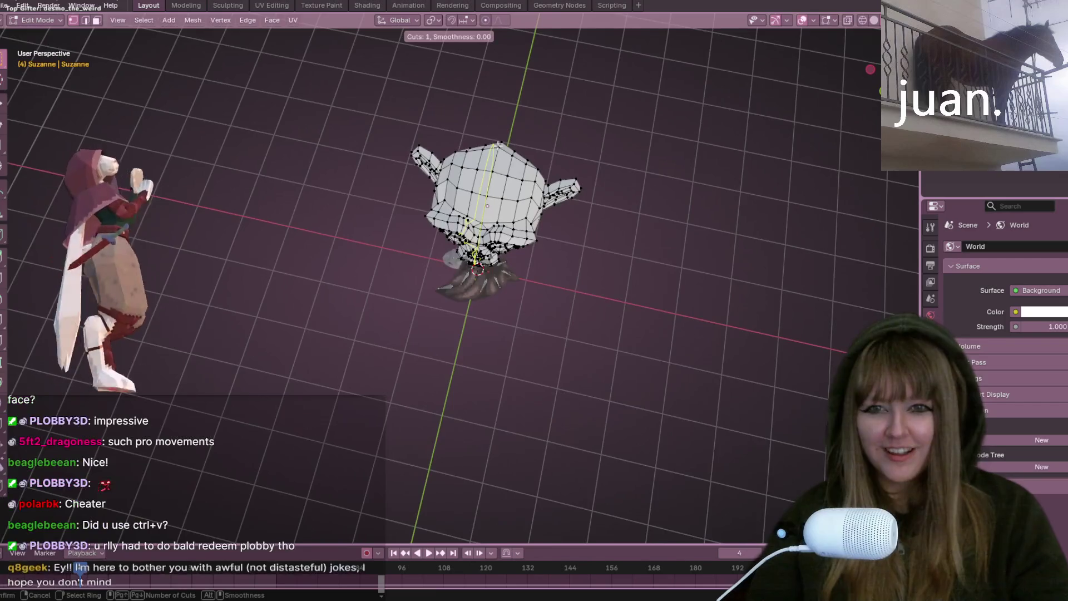
left_click(494, 148)
key("ctrl+r")
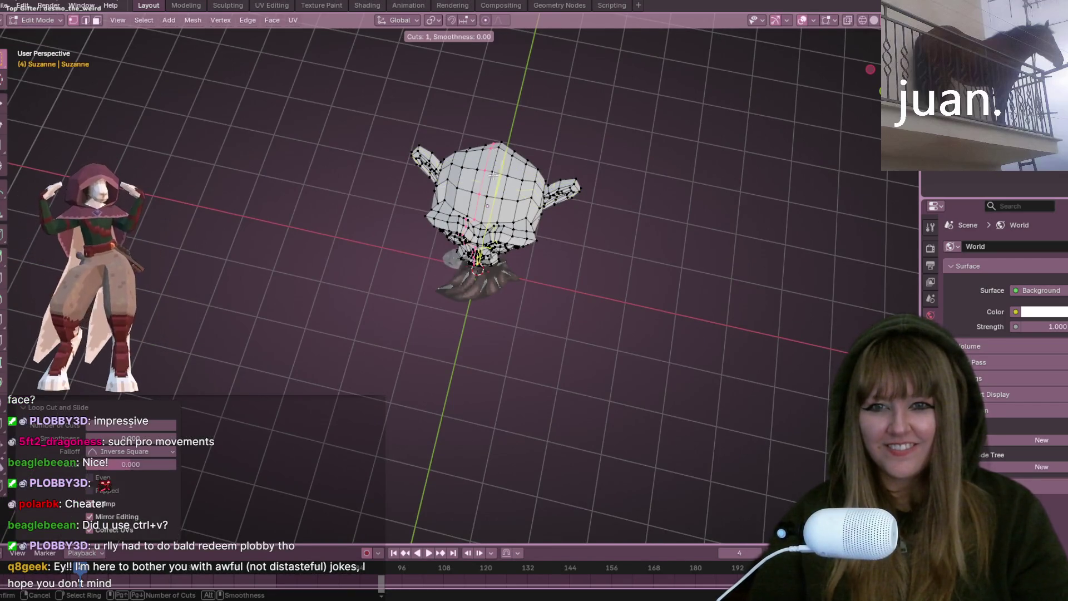
right_click(527, 152)
key("ctrl+r")
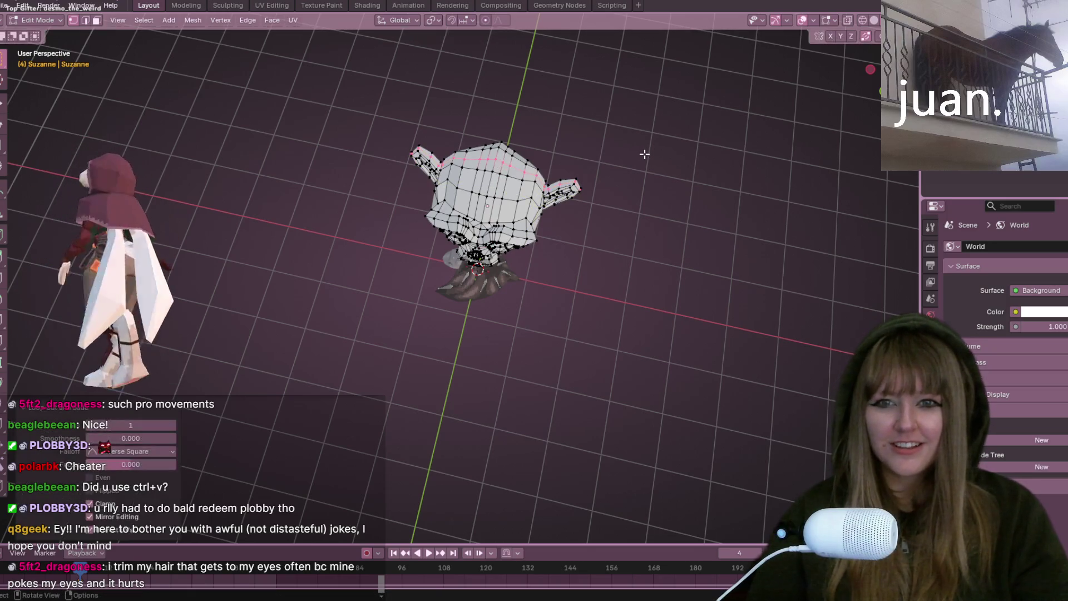
right_click(643, 155)
Add an edge loop across Suzanne's head, kept centred without sliding, then clear the selection
mouse_move(643, 155)
middle_mouse_down()
mouse_move(529, 248)
mouse_move(691, 181)
mouse_move(424, 304)
middle_mouse_up()
key("ctrl+r")
left_click(528, 248)
right_click(528, 248)
scroll(694, 173, "up", 3)
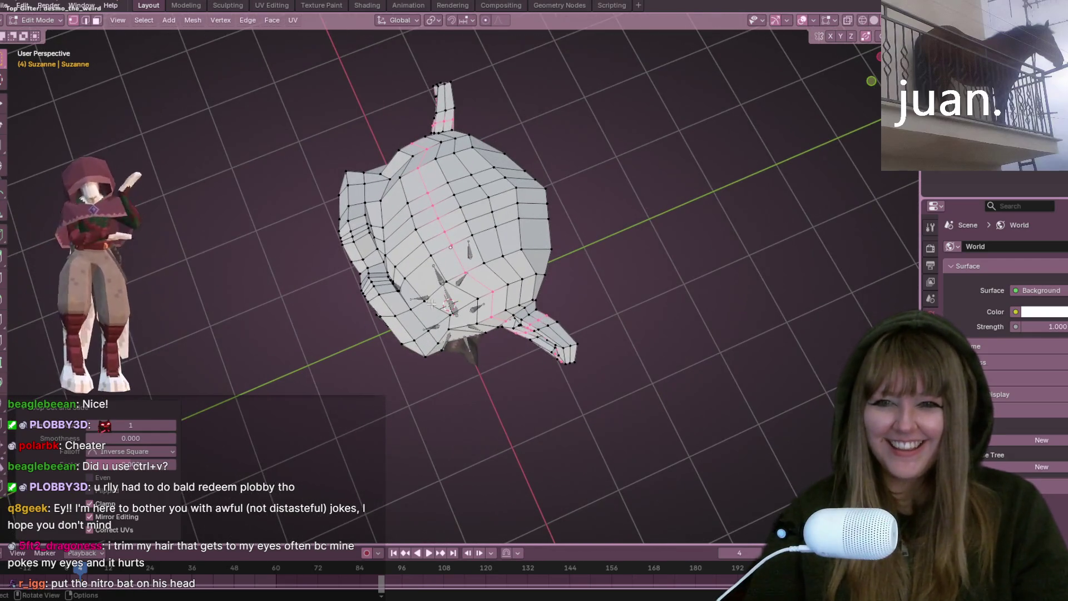
left_click(663, 179)
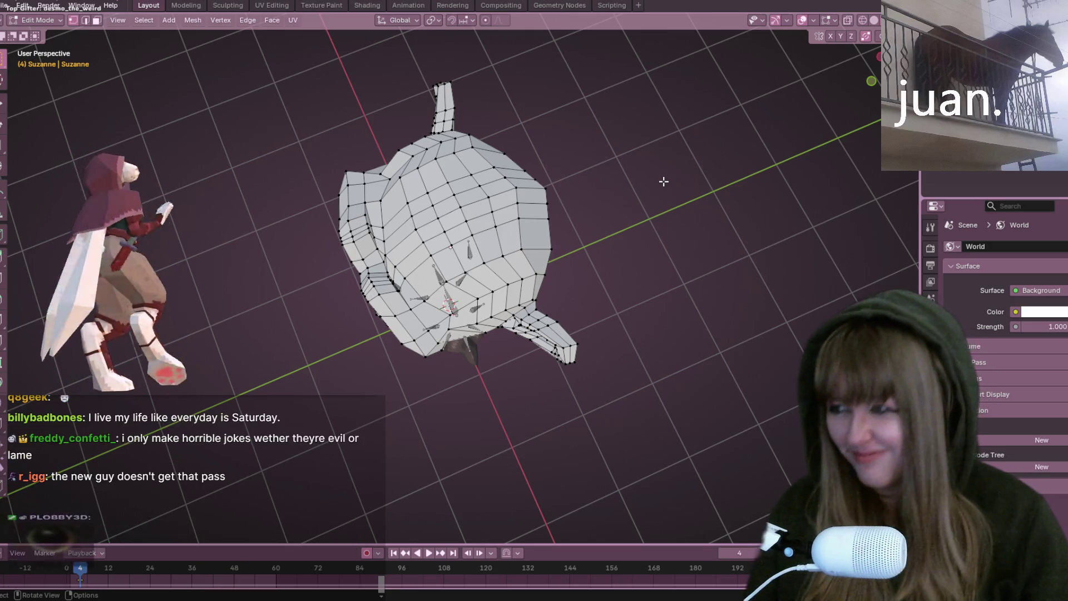
Slide the new edge loop along Suzanne's head to a new position and confirm it
middle_click_drag(664, 181, 477, 182)
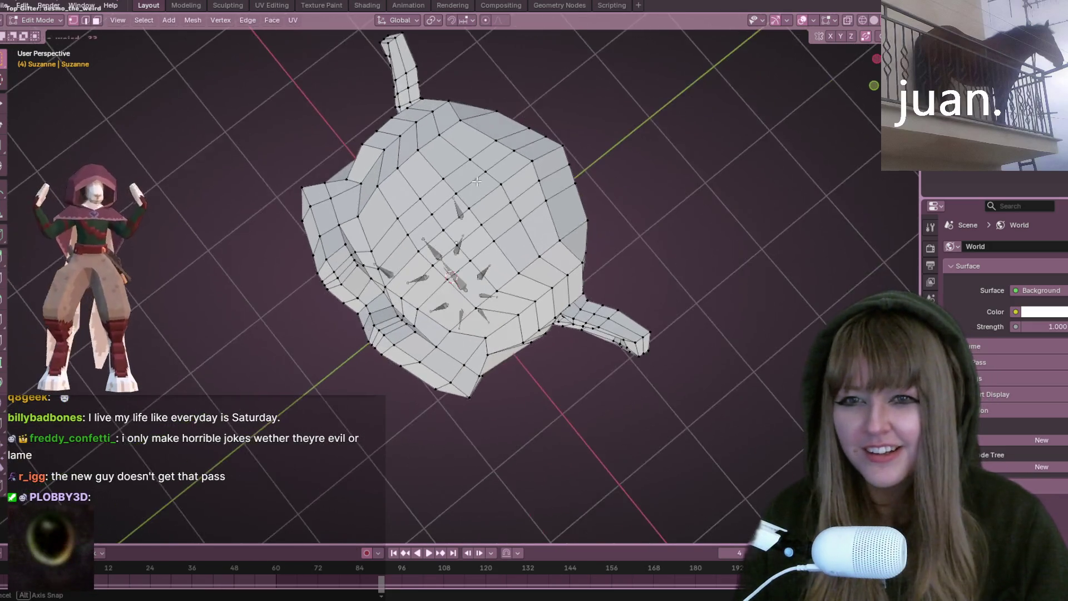
key("g")
key("g")
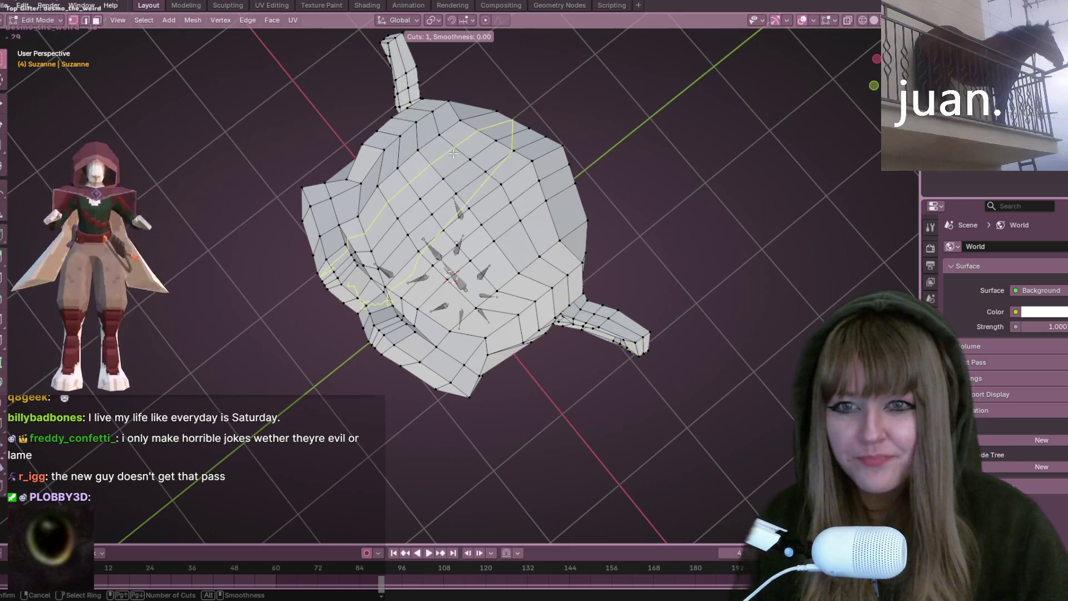
left_click(450, 150)
mouse_move(452, 150)
middle_mouse_down()
mouse_move(631, 209)
mouse_move(732, 198)
mouse_move(689, 175)
middle_mouse_up()
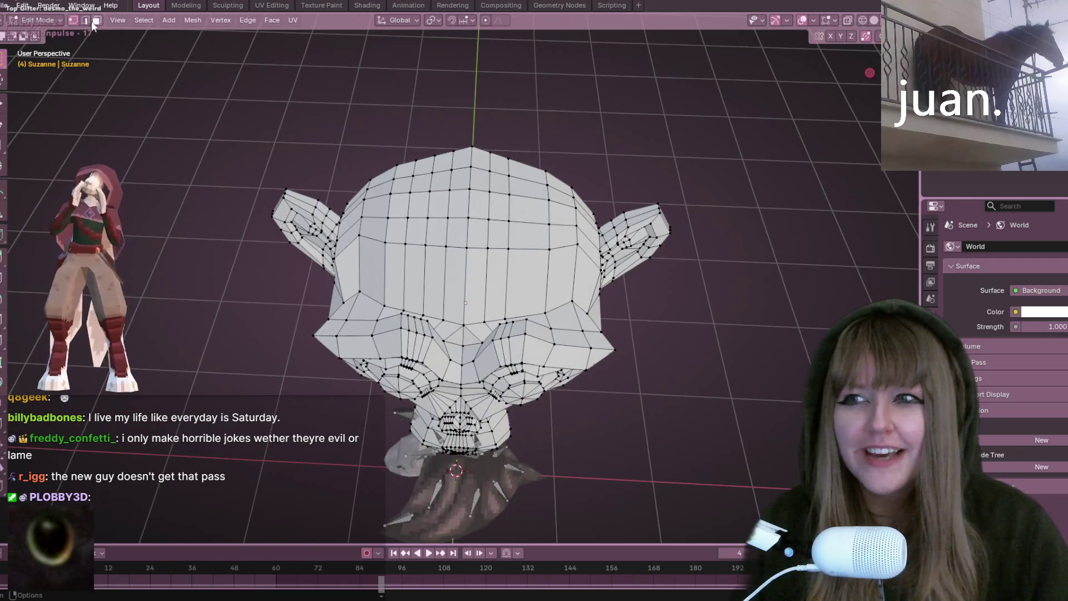
Briefly drop to Object Mode and back, switch to Face Select and pick a forehead face
left_click(52, 21)
left_click(46, 33)
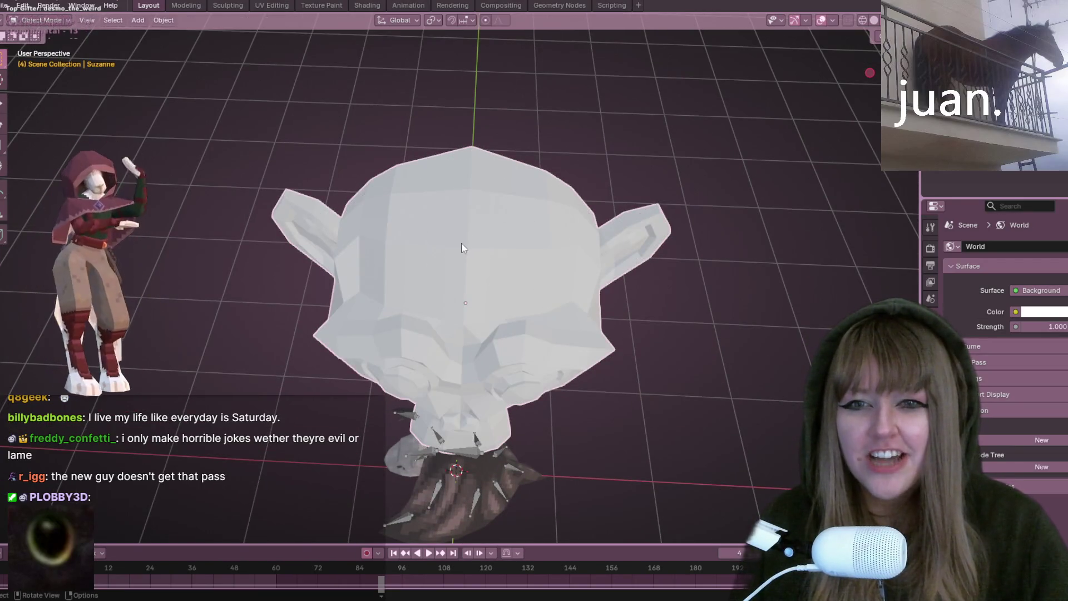
key("Tab")
left_click(95, 20)
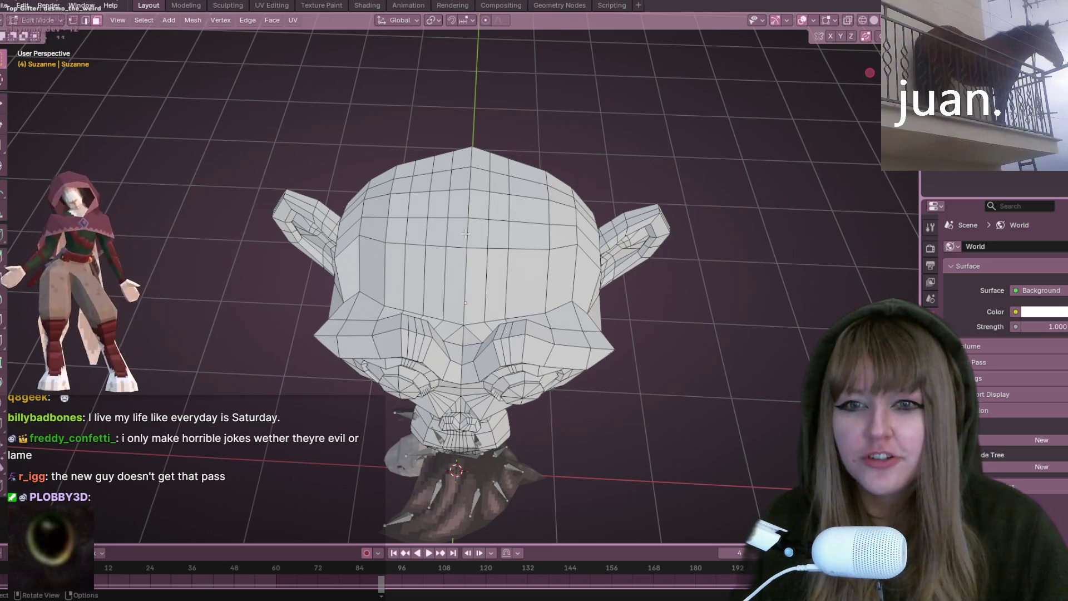
left_click(446, 233)
middle_click_drag(447, 233, 505, 194)
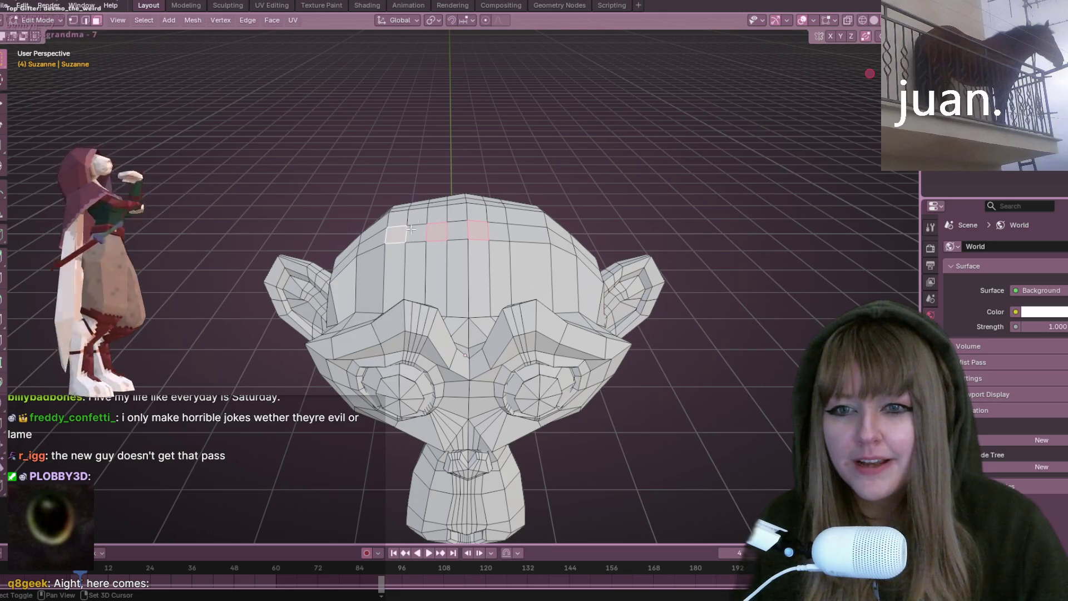
Add two more top-of-head faces to the selection and extrude them upward into tall columns
middle_click_drag(410, 230, 534, 217)
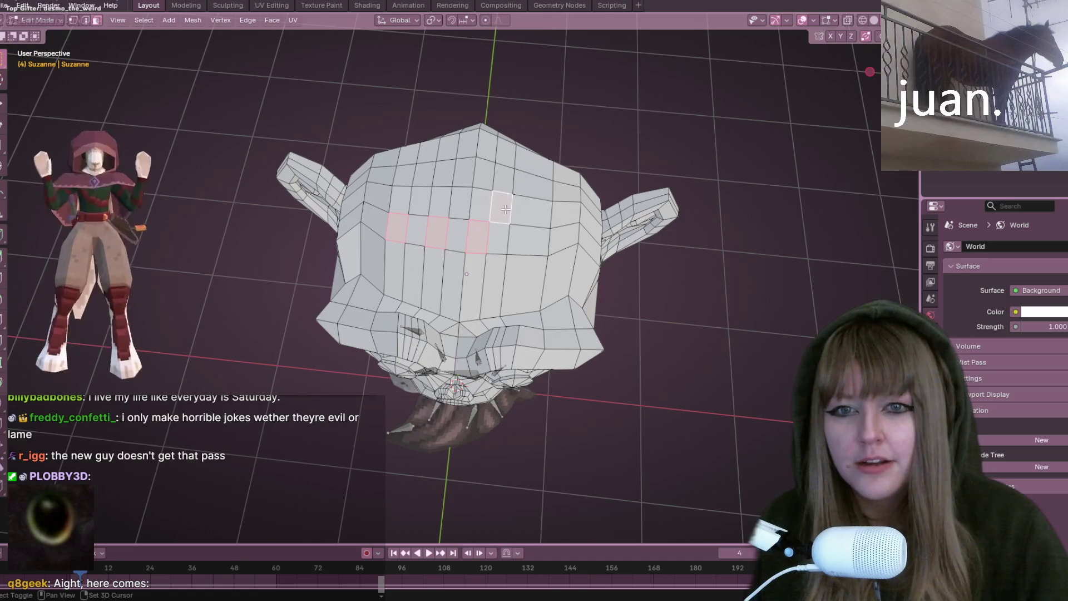
left_click(445, 172, "shift")
left_click(484, 173, "shift")
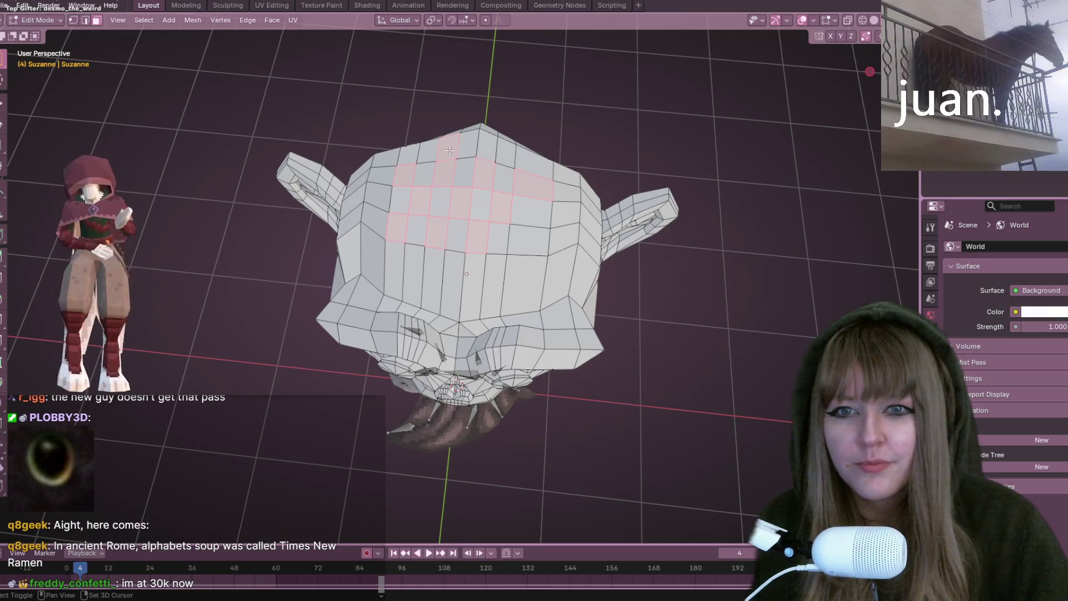
mouse_move(435, 151)
middle_mouse_down()
mouse_move(636, 136)
mouse_move(310, 105)
mouse_move(441, 114)
middle_mouse_up()
key("e")
left_click(665, 125)
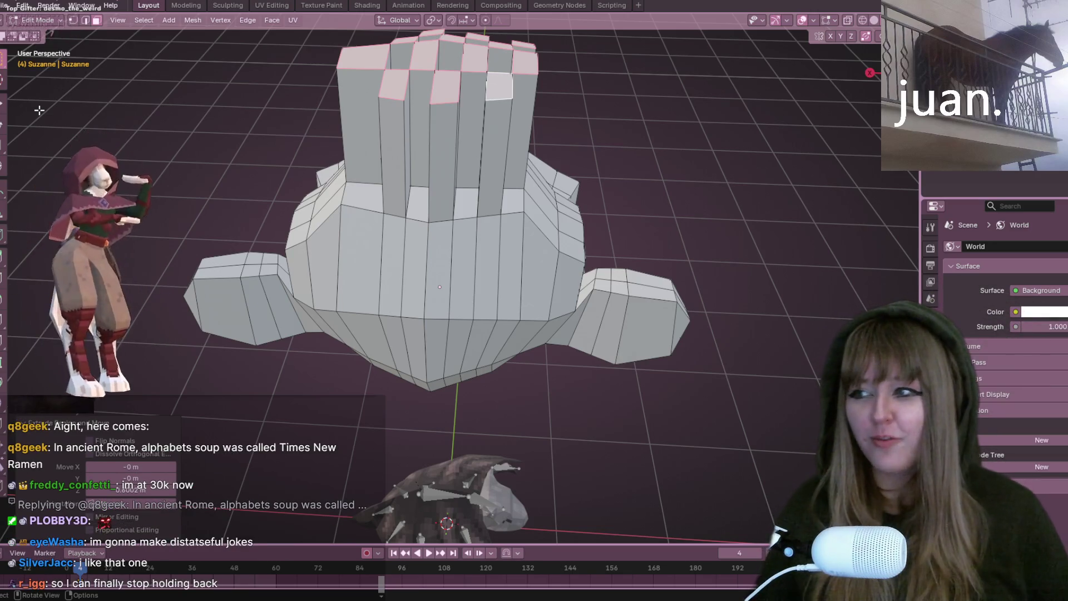
Return to Object Mode, delete the Suzanne head and select the creature's armature
middle_click_drag(39, 110, 51, 133)
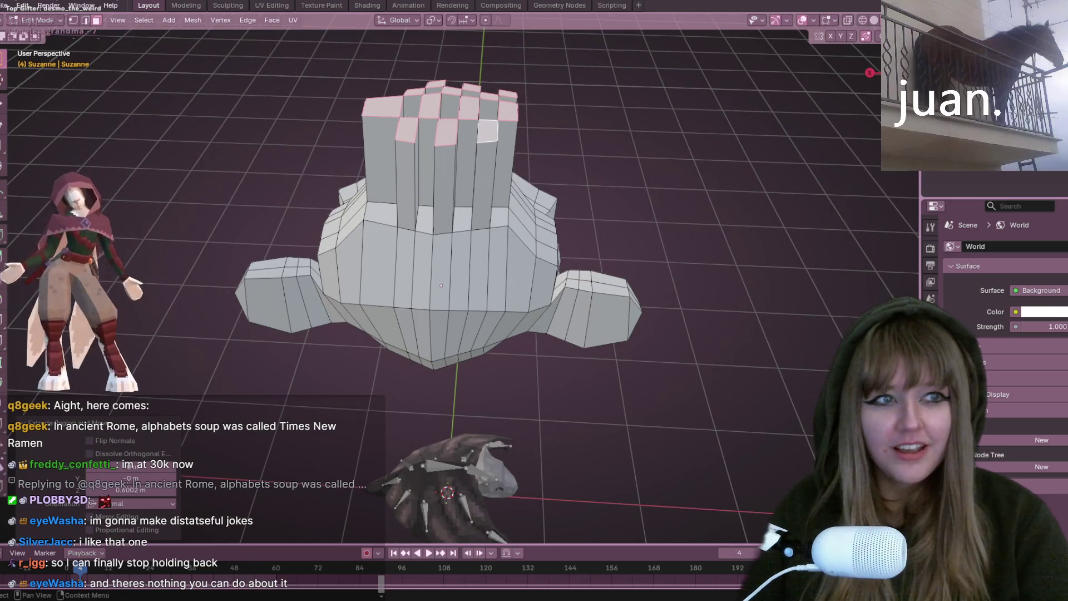
key("Tab")
key("Delete")
mouse_move(607, 358)
middle_mouse_down()
mouse_move(547, 317)
mouse_move(572, 366)
middle_mouse_up()
left_click(477, 507)
mouse_move(508, 522)
middle_mouse_down()
mouse_move(486, 291)
mouse_move(617, 398)
mouse_move(553, 144)
mouse_move(420, 129)
mouse_move(435, 142)
middle_mouse_up()
scroll(510, 166, "up", 4)
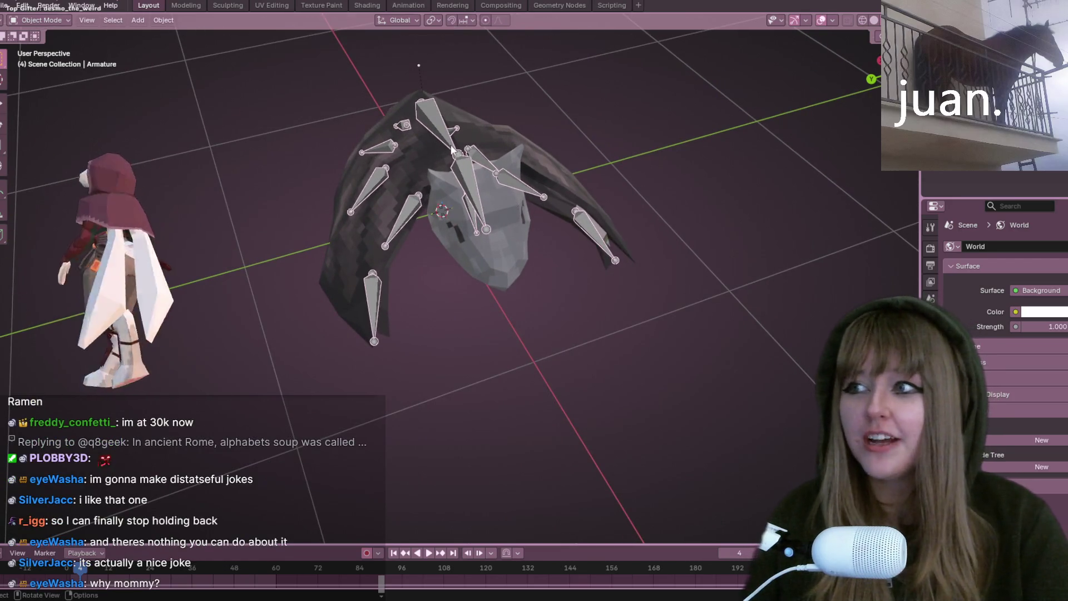
Switch to NVIDIA Broadcast and turn off the webcam's Virtuaalinen tausta (virtual background) effect
middle_click_drag(434, 142, 437, 124)
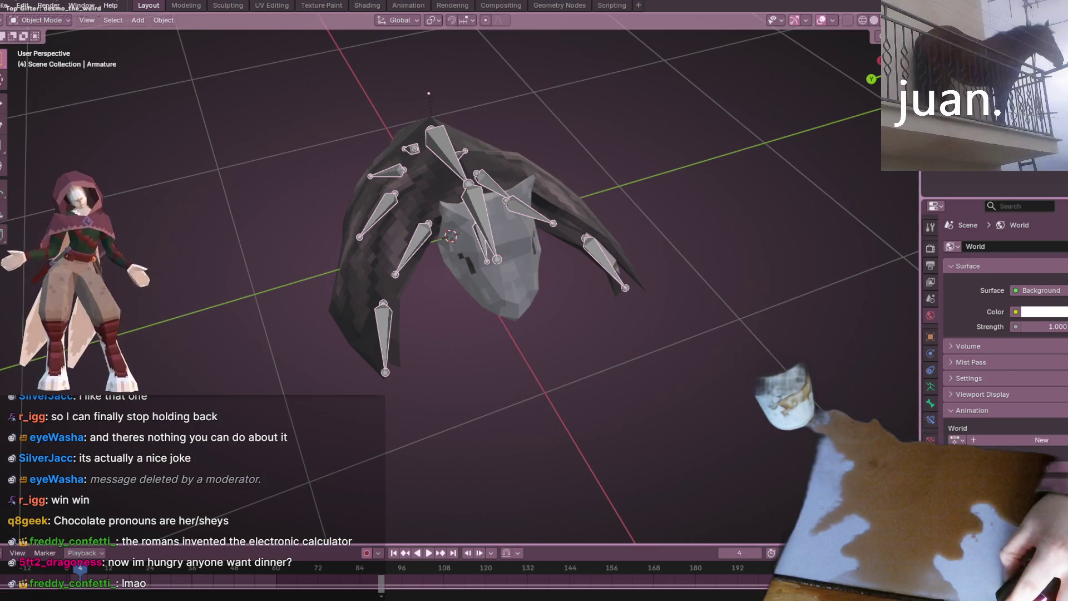
key("alt+Tab")
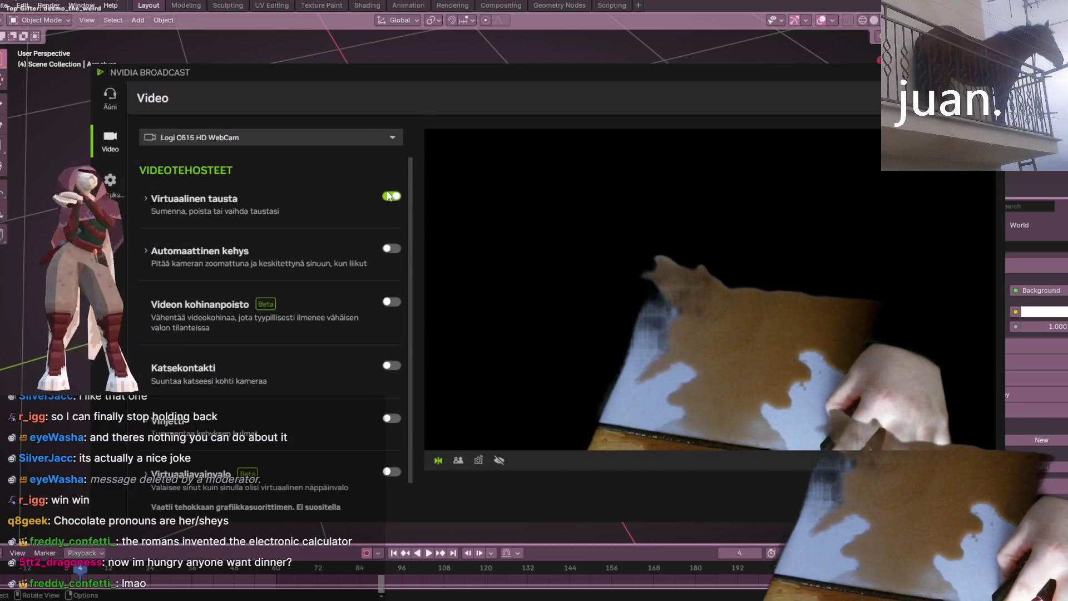
left_click(394, 198)
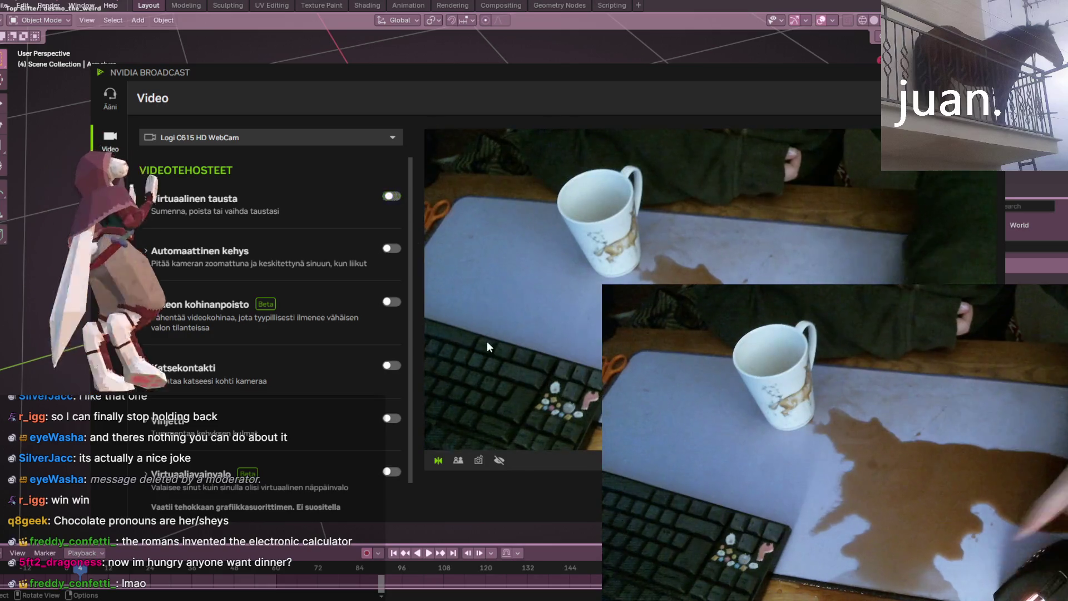
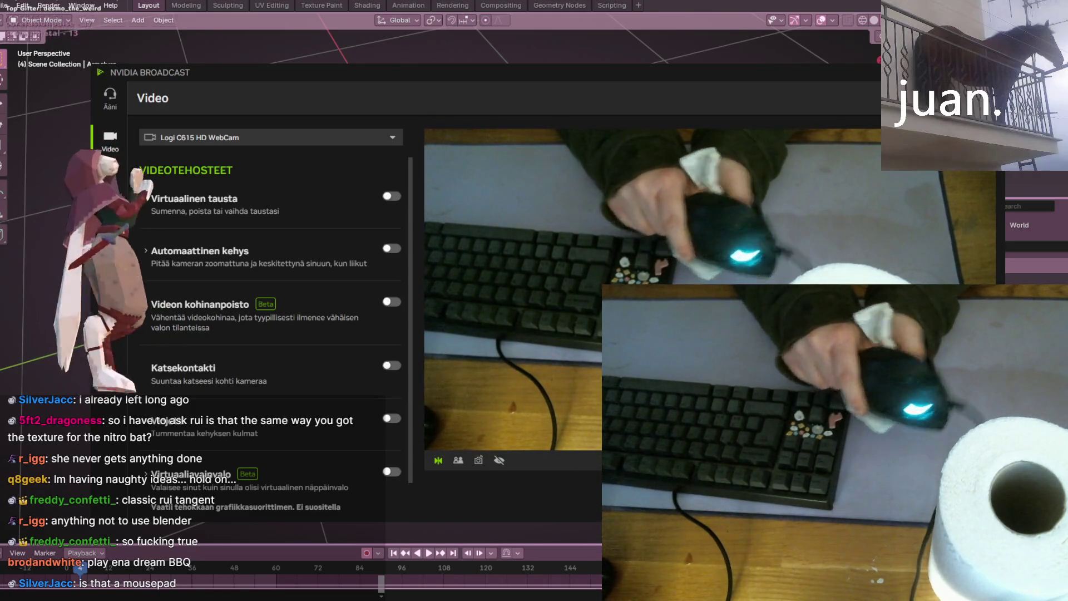
Bring up the Windows search launcher over NVIDIA Broadcast's video effects page
key("super")
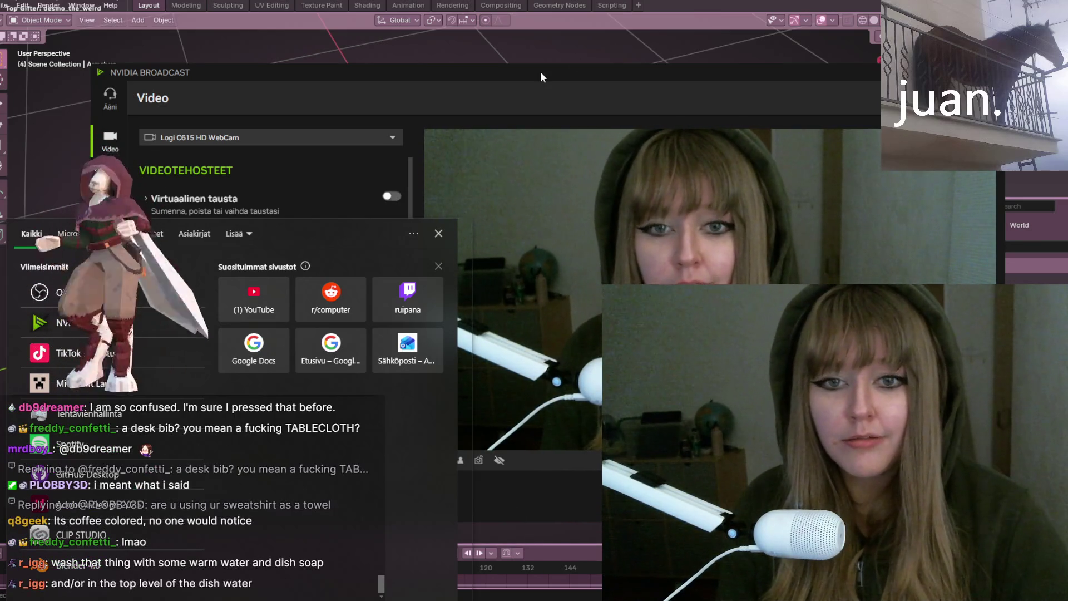
Dismiss the Windows search flyout to show Broadcast's webcam effects list again
left_click(540, 72)
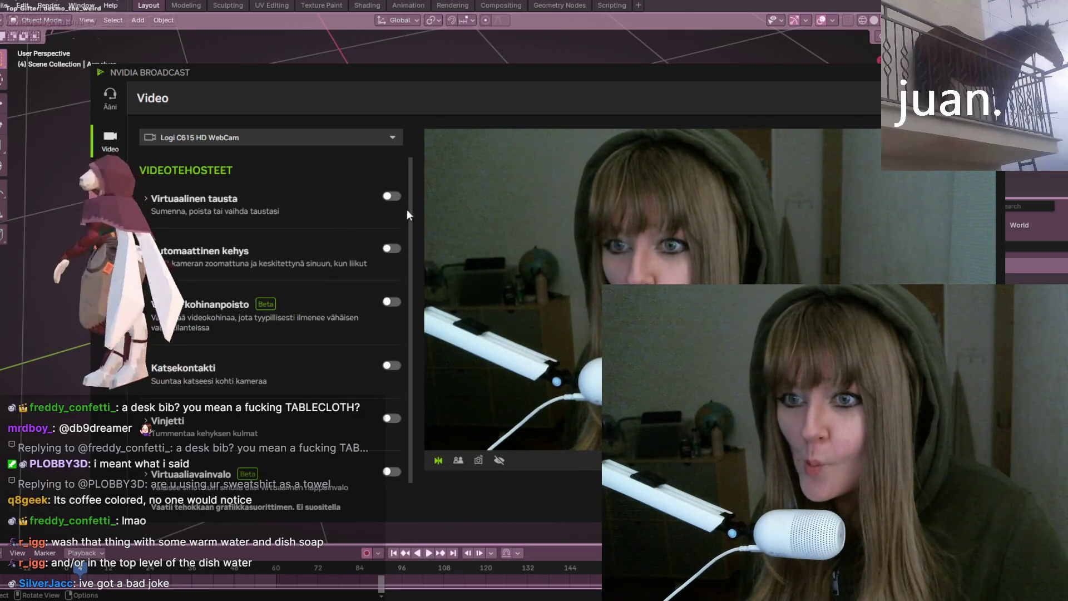
Enable 'Virtuaalinen tausta' for a black webcam backdrop and return to the Blender cloak scene
left_click(390, 198)
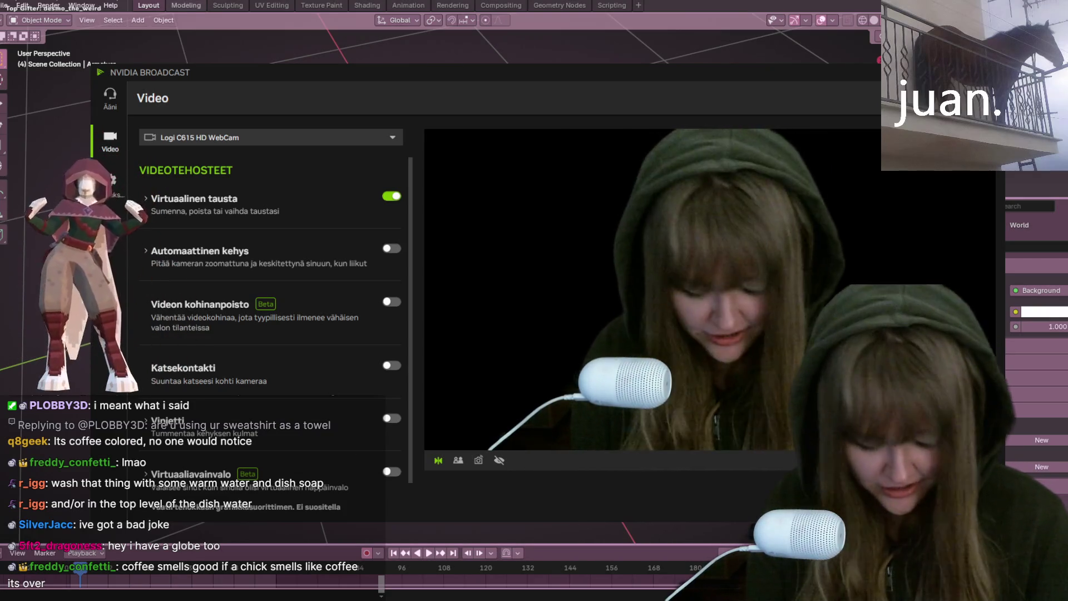
key("alt+space")
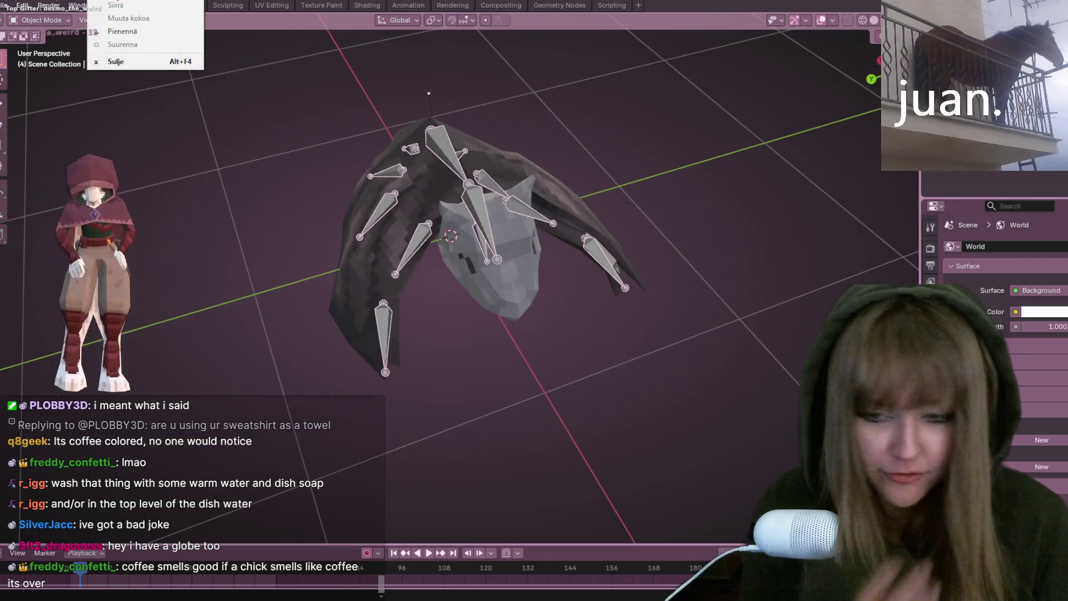
left_click(709, 422)
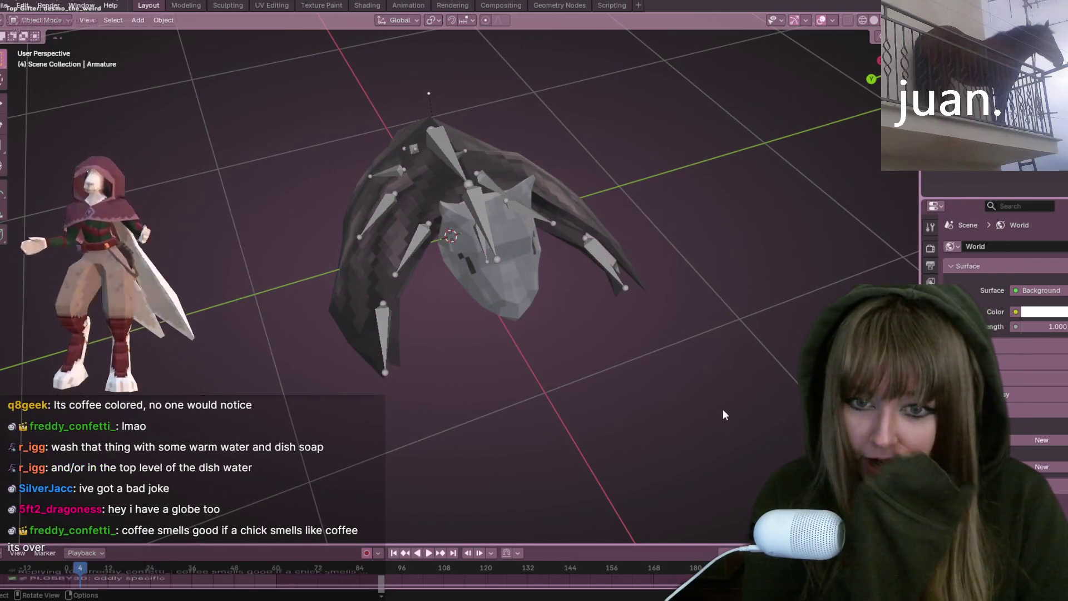